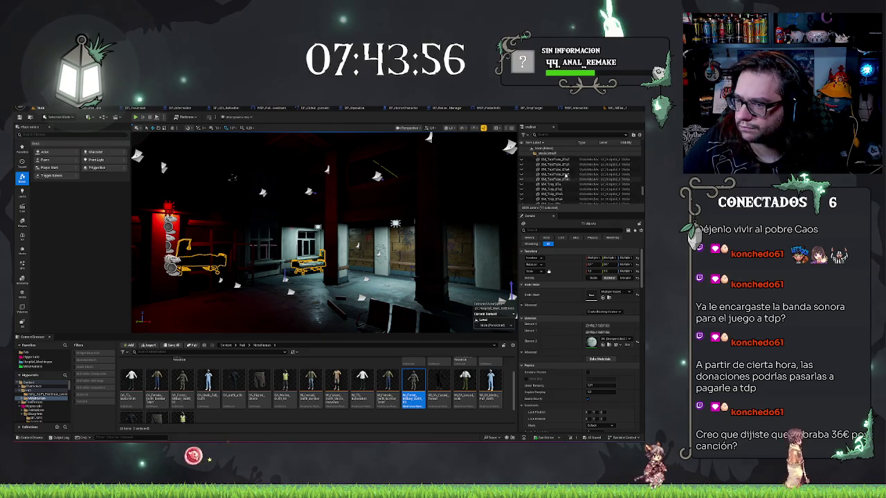
Inspect the gurney and a block of Outliner actors ending at the toilet, then clear the selection
{"action": "scroll", "coordinate": [558, 196], "scroll_direction": "down", "scroll_amount": 3}
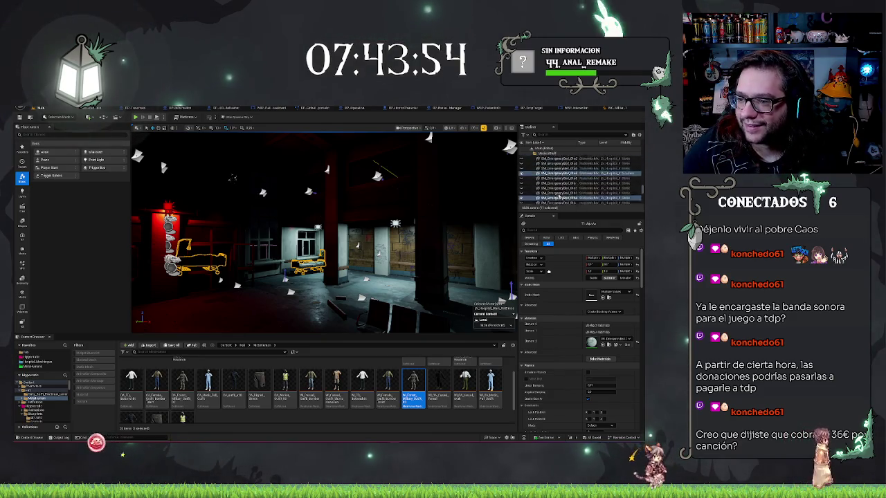
{"action": "scroll", "coordinate": [559, 196], "scroll_direction": "down", "scroll_amount": 2}
{"action": "scroll", "coordinate": [559, 193], "scroll_direction": "down", "scroll_amount": 3}
{"action": "scroll", "coordinate": [557, 187], "scroll_direction": "down", "scroll_amount": 3}
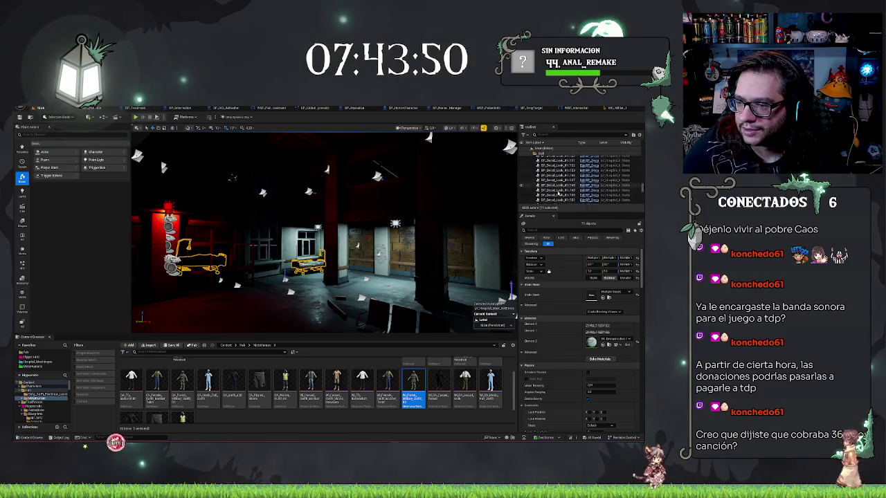
{"action": "left_click", "coordinate": [557, 173]}
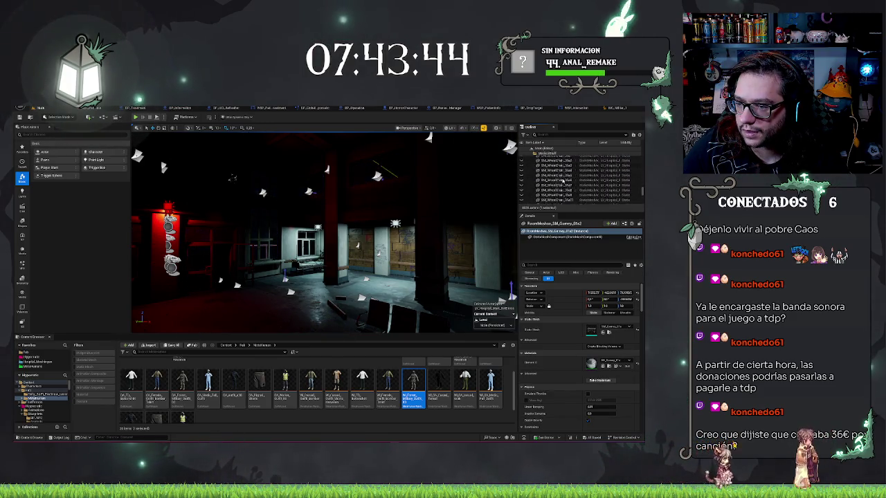
{"action": "scroll", "coordinate": [562, 179], "scroll_direction": "up", "scroll_amount": 3}
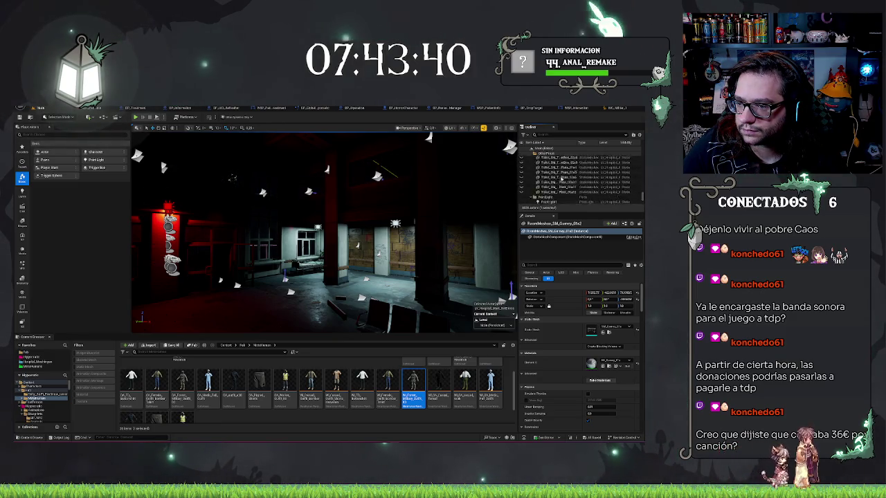
{"action": "scroll", "coordinate": [560, 178], "scroll_direction": "up", "scroll_amount": 5}
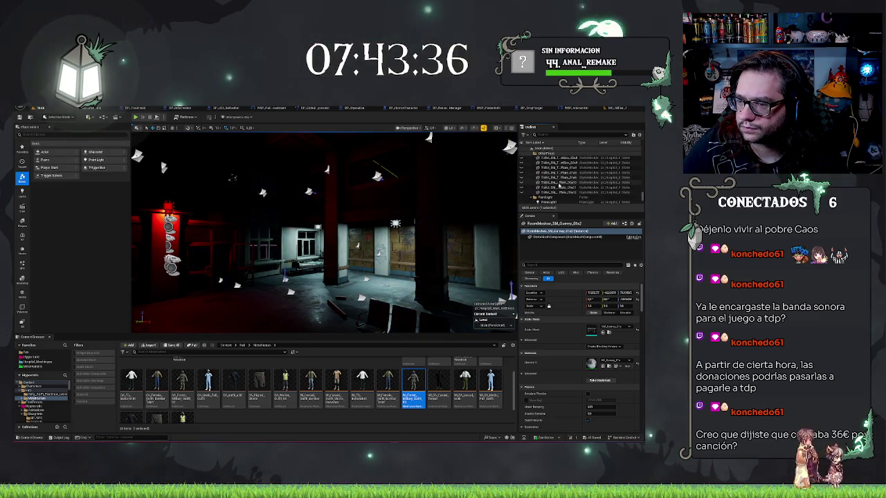
{"action": "left_click", "coordinate": [557, 192], "text": "shift"}
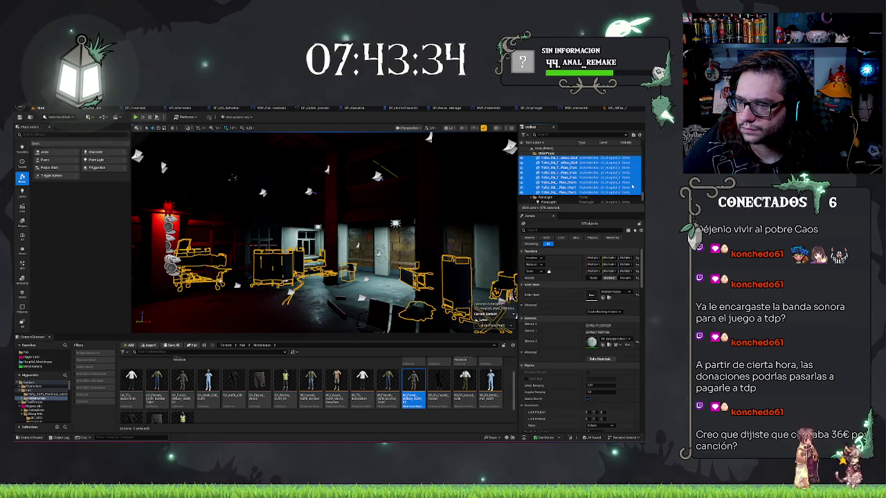
{"action": "key", "text": "Escape"}
{"action": "left_click_drag", "start_coordinate": [411, 233], "coordinate": [249, 244]}
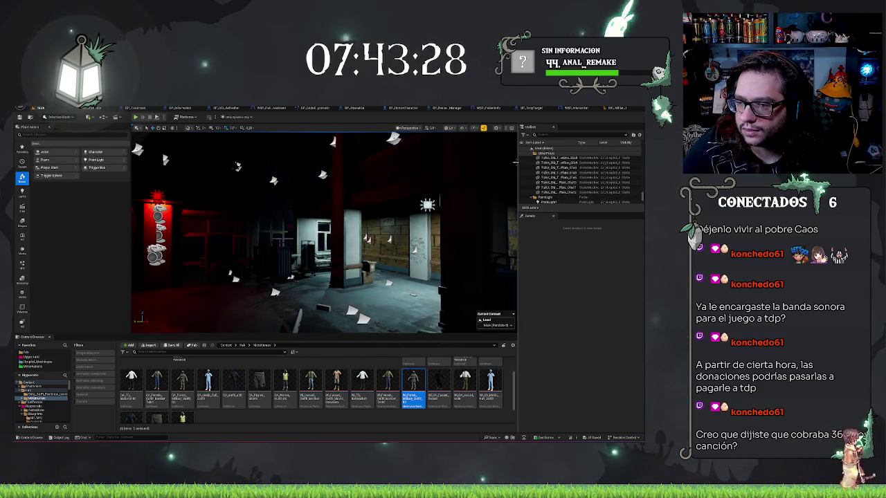
Widen and lengthen the Outliner beside a narrower viewport, then select BP_CeilingTile_2x4_01a
{"action": "left_click_drag", "start_coordinate": [516, 162], "coordinate": [386, 164]}
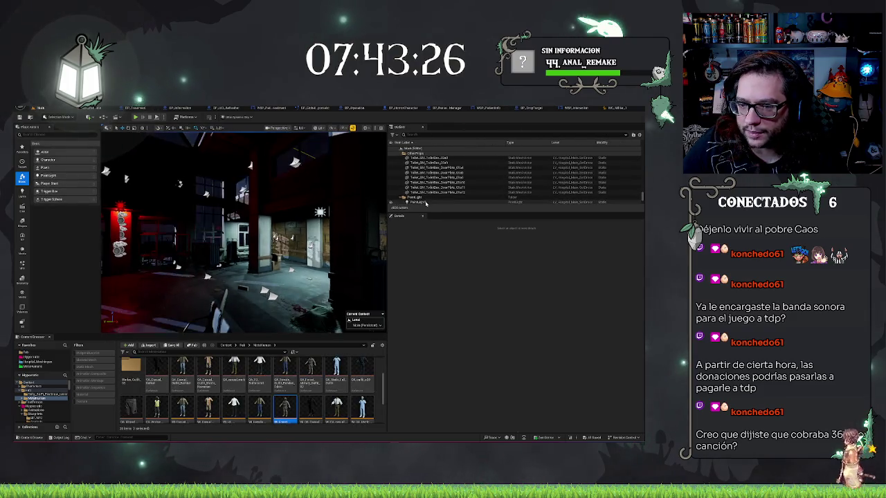
{"action": "left_click_drag", "start_coordinate": [433, 207], "coordinate": [456, 376]}
{"action": "scroll", "coordinate": [642, 350], "scroll_direction": "up", "scroll_amount": 5}
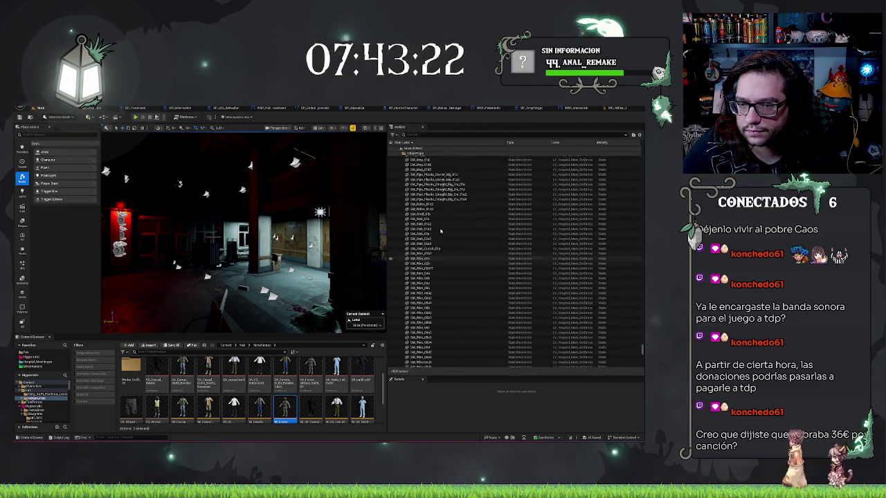
{"action": "scroll", "coordinate": [642, 351], "scroll_direction": "up", "scroll_amount": 10}
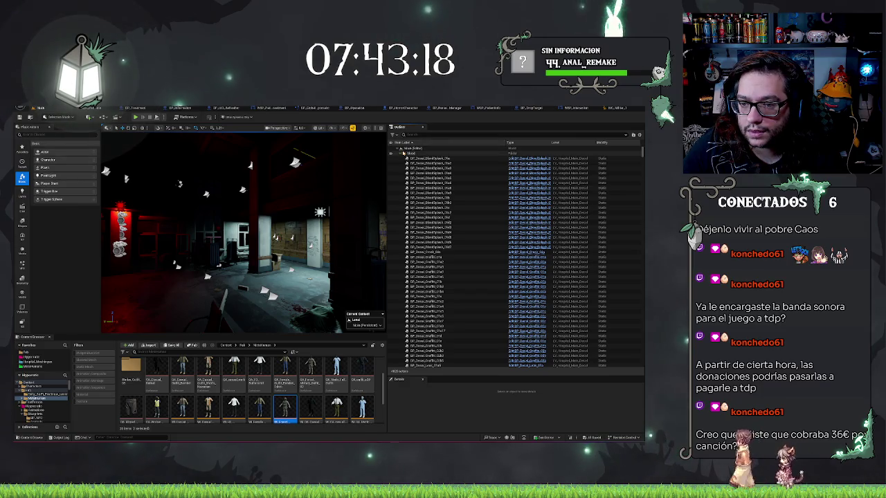
{"action": "scroll", "coordinate": [462, 222], "scroll_direction": "down", "scroll_amount": 5}
{"action": "scroll", "coordinate": [461, 222], "scroll_direction": "up", "scroll_amount": 5}
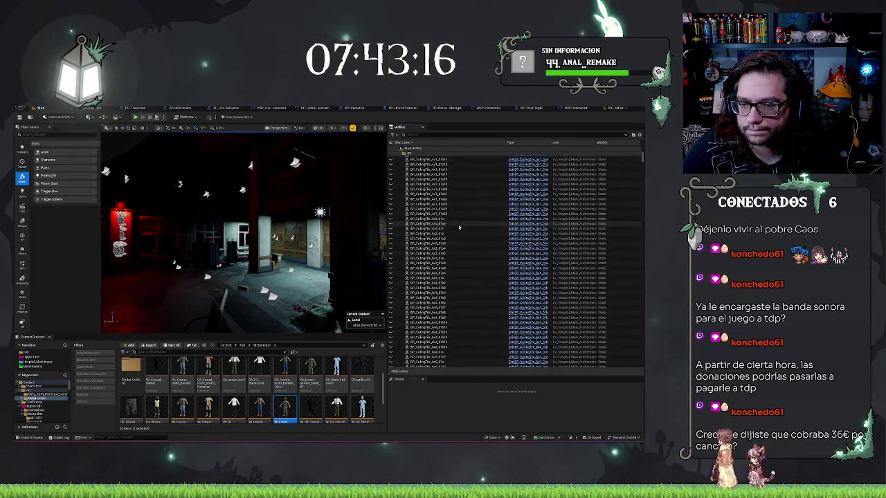
{"action": "left_click", "coordinate": [442, 231]}
{"action": "scroll", "coordinate": [440, 270], "scroll_direction": "down", "scroll_amount": 5}
{"action": "scroll", "coordinate": [441, 271], "scroll_direction": "up", "scroll_amount": 5}
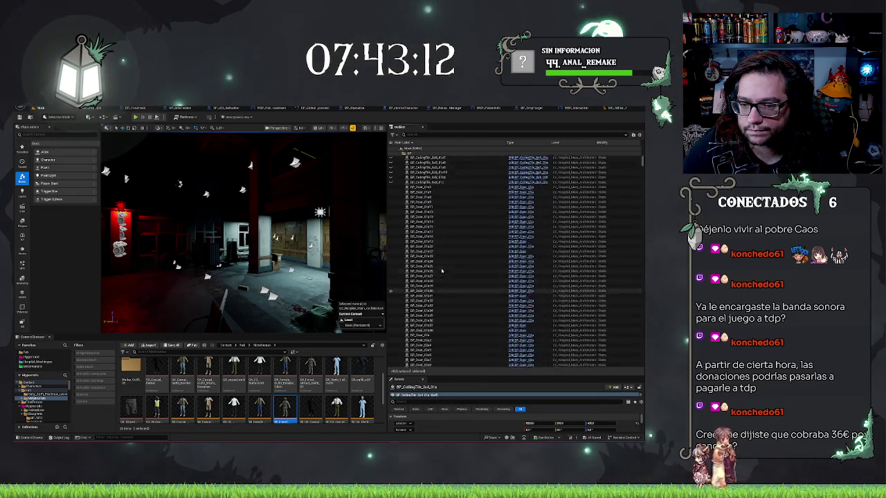
Select all ceiling tile actors, then a single door, then four ceiling tile actors
{"action": "left_click", "coordinate": [392, 284], "text": "shift"}
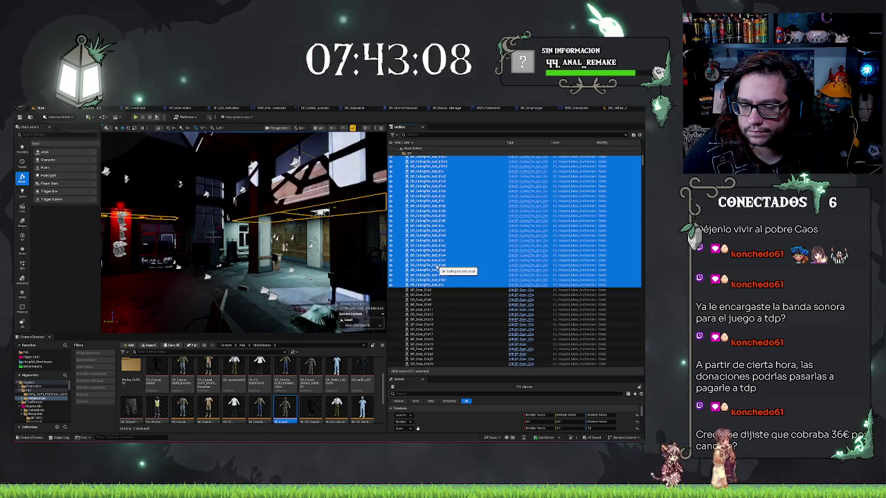
{"action": "left_click", "coordinate": [425, 306]}
{"action": "scroll", "coordinate": [429, 284], "scroll_direction": "down", "scroll_amount": 5}
{"action": "scroll", "coordinate": [429, 284], "scroll_direction": "down", "scroll_amount": 10}
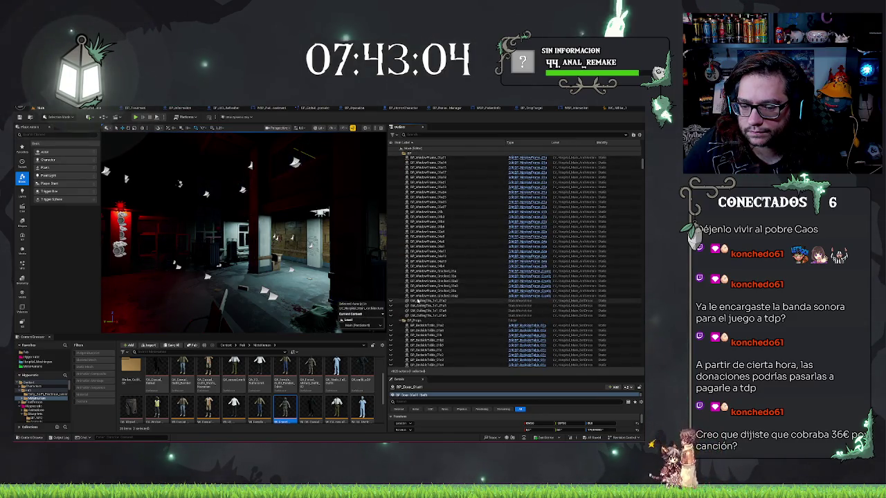
{"action": "left_click", "coordinate": [418, 300], "text": "shift"}
{"action": "left_click", "coordinate": [418, 300]}
{"action": "left_click", "coordinate": [418, 315], "text": "shift"}
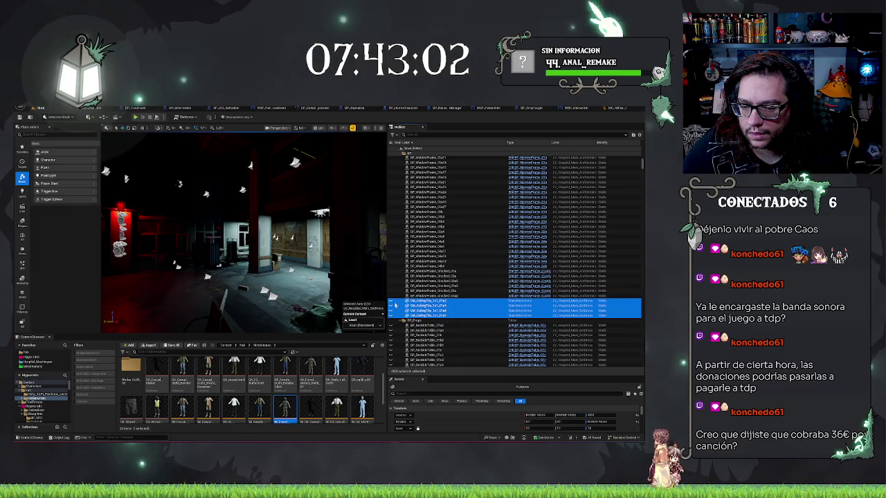
Select the actors from the water cooler to the soap dispenser, then frame a single actor
{"action": "scroll", "coordinate": [420, 285], "scroll_direction": "down", "scroll_amount": 3}
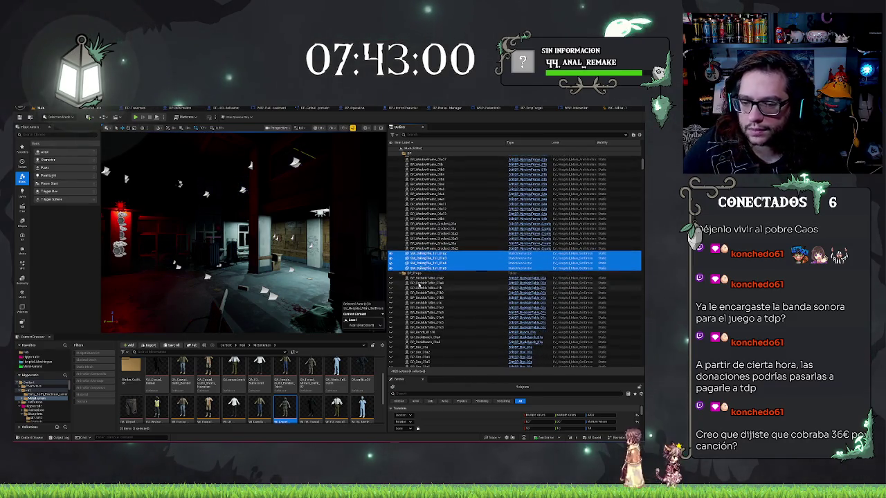
{"action": "scroll", "coordinate": [429, 298], "scroll_direction": "down", "scroll_amount": 15}
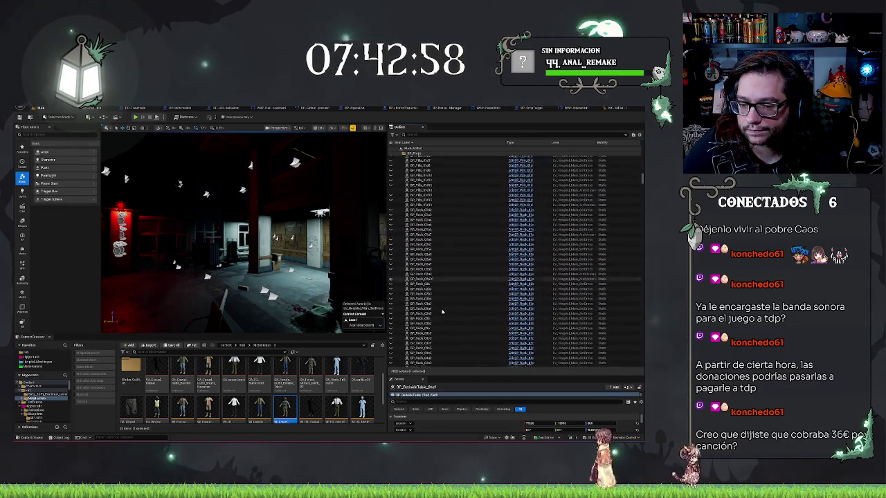
{"action": "scroll", "coordinate": [442, 313], "scroll_direction": "down", "scroll_amount": 15}
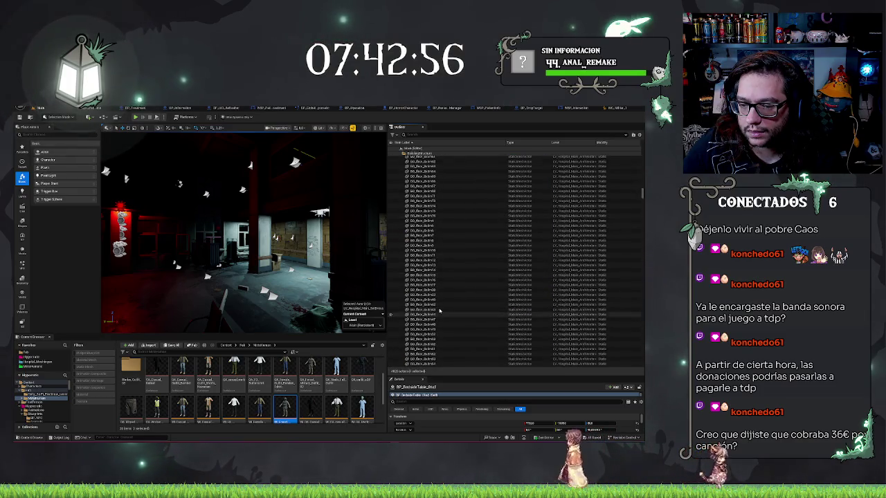
{"action": "scroll", "coordinate": [439, 312], "scroll_direction": "up", "scroll_amount": 15}
{"action": "left_click", "coordinate": [396, 218], "text": "shift"}
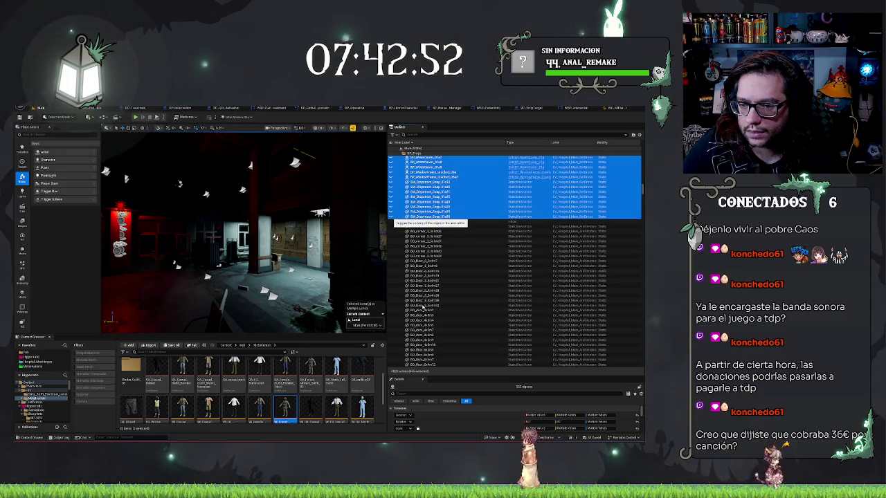
{"action": "left_click", "coordinate": [424, 256]}
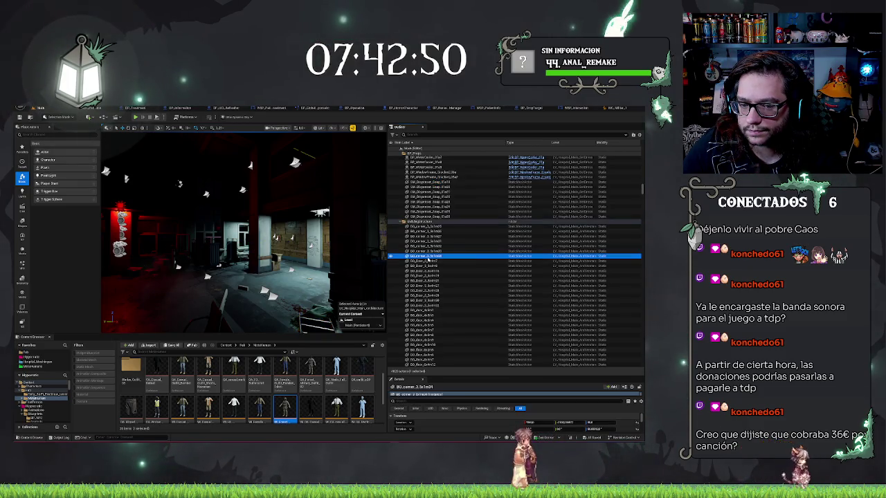
{"action": "scroll", "coordinate": [427, 260], "scroll_direction": "down", "scroll_amount": 5}
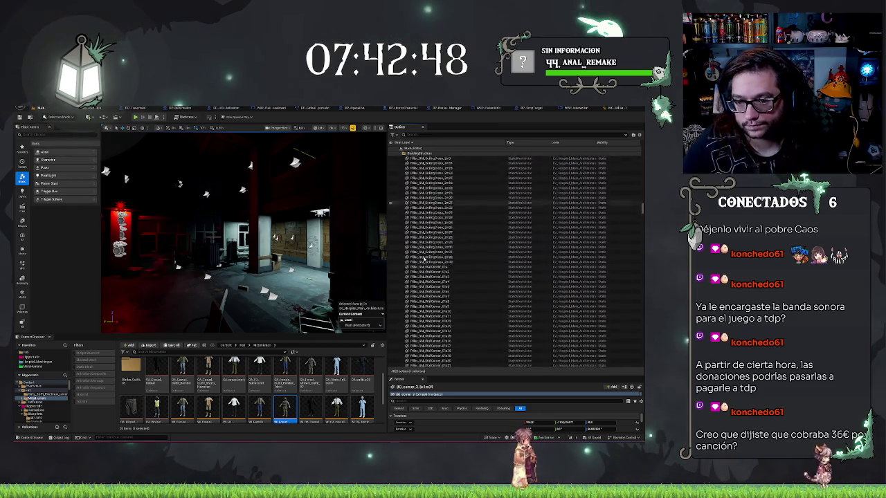
{"action": "scroll", "coordinate": [435, 266], "scroll_direction": "down", "scroll_amount": 5}
{"action": "key", "text": "f"}
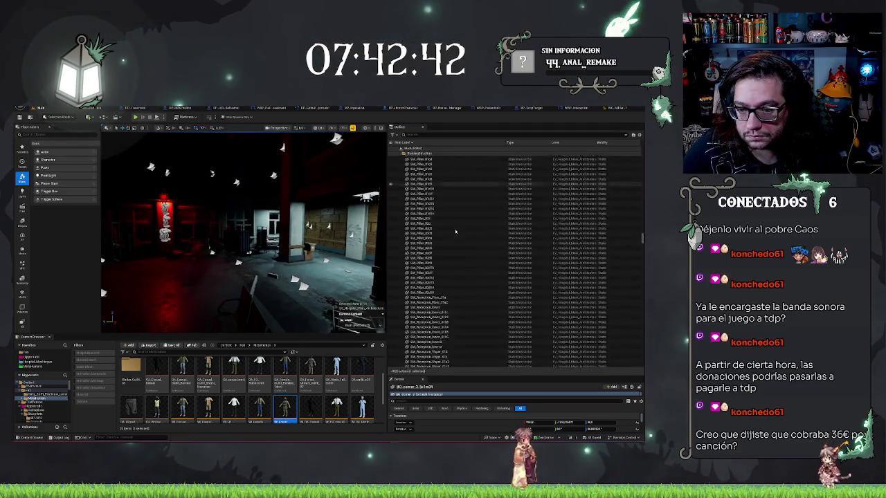
Select the first fire extinguisher, the window blind group, and a floor dirt decal
{"action": "scroll", "coordinate": [453, 233], "scroll_direction": "down", "scroll_amount": 5}
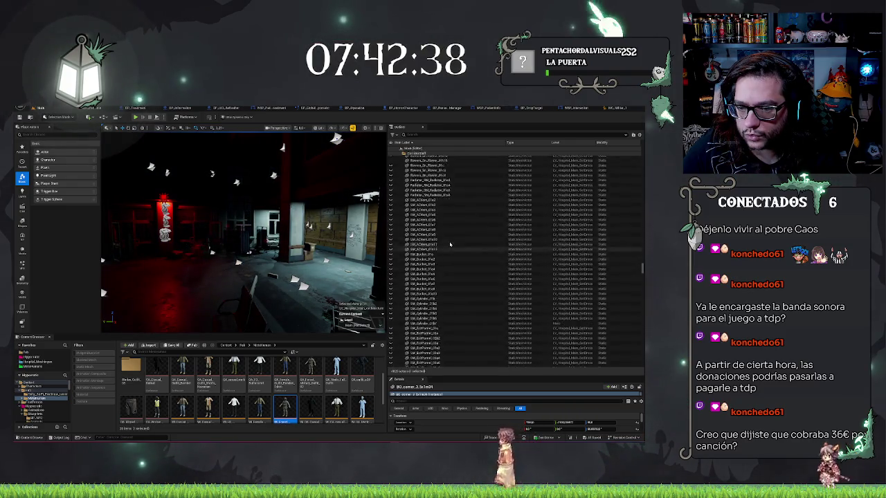
{"action": "left_click", "coordinate": [430, 241]}
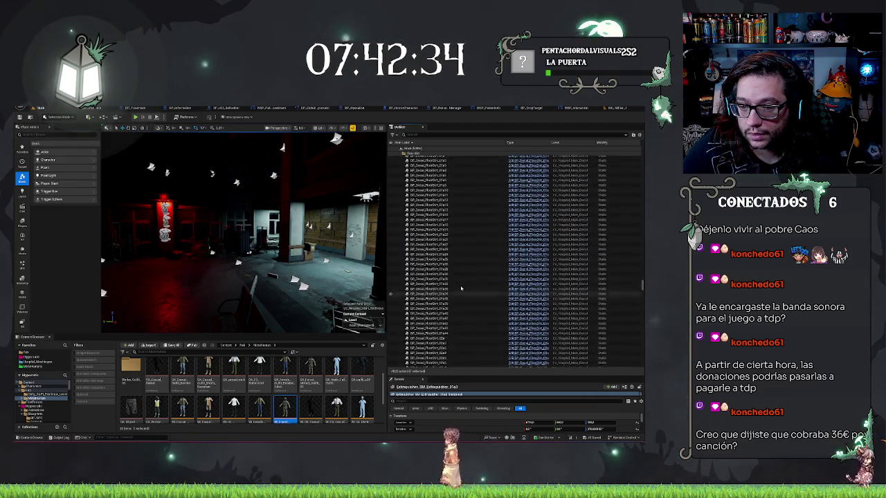
{"action": "left_click", "coordinate": [294, 236]}
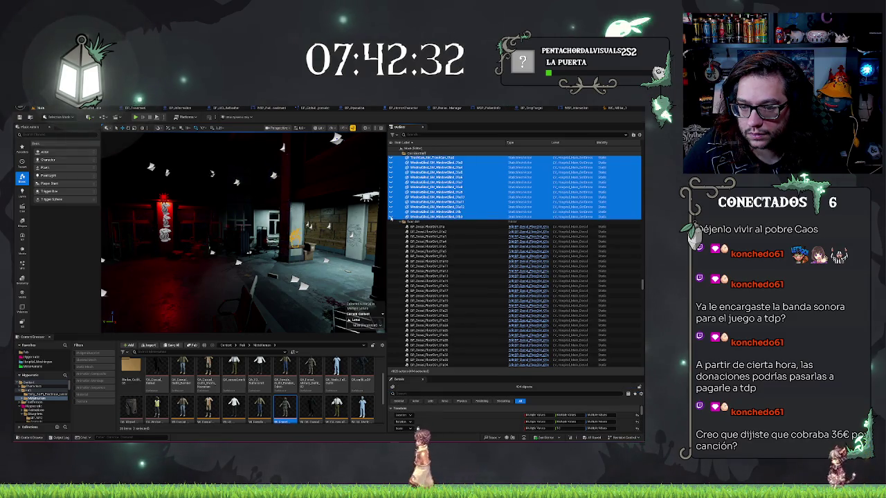
{"action": "left_click", "coordinate": [448, 267]}
{"action": "scroll", "coordinate": [448, 268], "scroll_direction": "down", "scroll_amount": 4}
{"action": "scroll", "coordinate": [447, 267], "scroll_direction": "down", "scroll_amount": 5}
{"action": "scroll", "coordinate": [447, 268], "scroll_direction": "down", "scroll_amount": 10}
Select the information stand with the lamp actors, then a single decal actor
{"action": "left_click", "coordinate": [424, 310]}
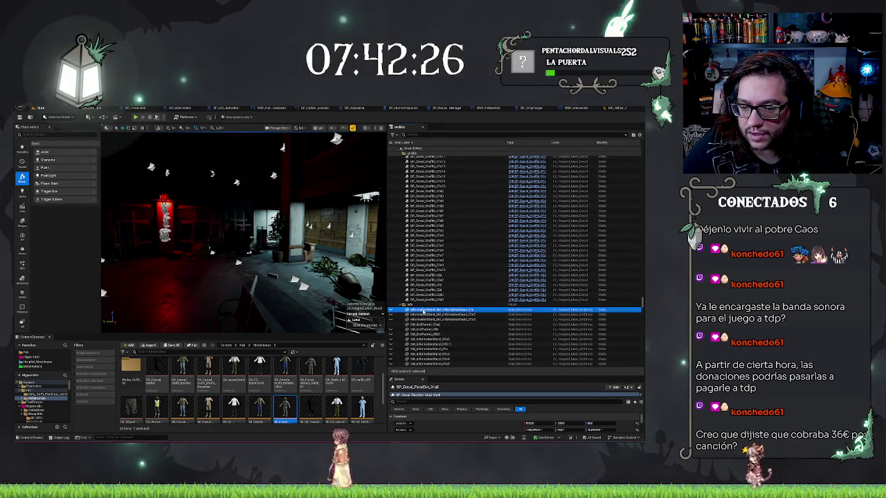
{"action": "scroll", "coordinate": [424, 310], "scroll_direction": "down", "scroll_amount": 5}
{"action": "left_click", "coordinate": [424, 310], "text": "shift"}
{"action": "scroll", "coordinate": [424, 310], "scroll_direction": "down", "scroll_amount": 3}
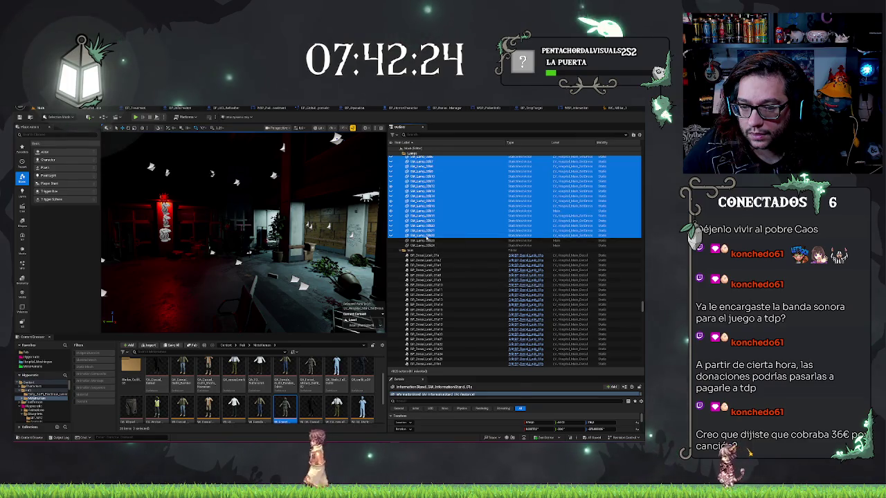
{"action": "left_click", "coordinate": [448, 282]}
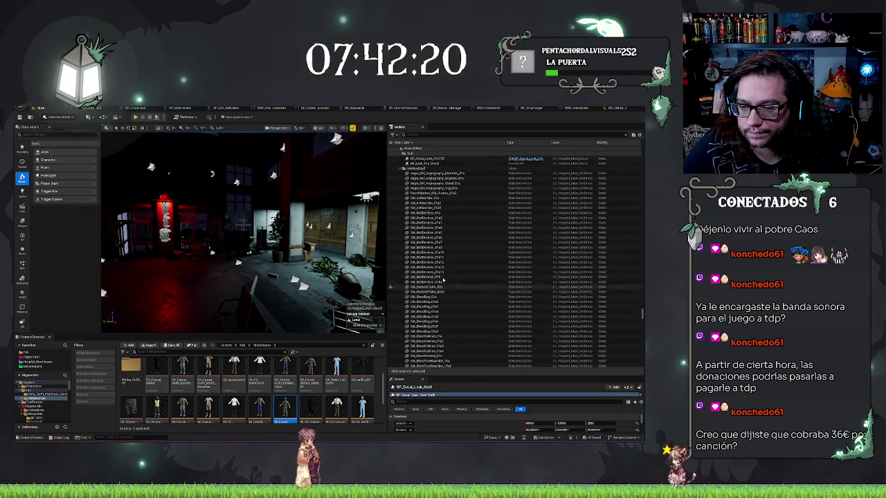
Select BP_Box_01, then BP_Decal, frame the red-lit area, and open the File menu
{"action": "scroll", "coordinate": [443, 279], "scroll_direction": "down", "scroll_amount": 5}
{"action": "scroll", "coordinate": [444, 279], "scroll_direction": "down", "scroll_amount": 5}
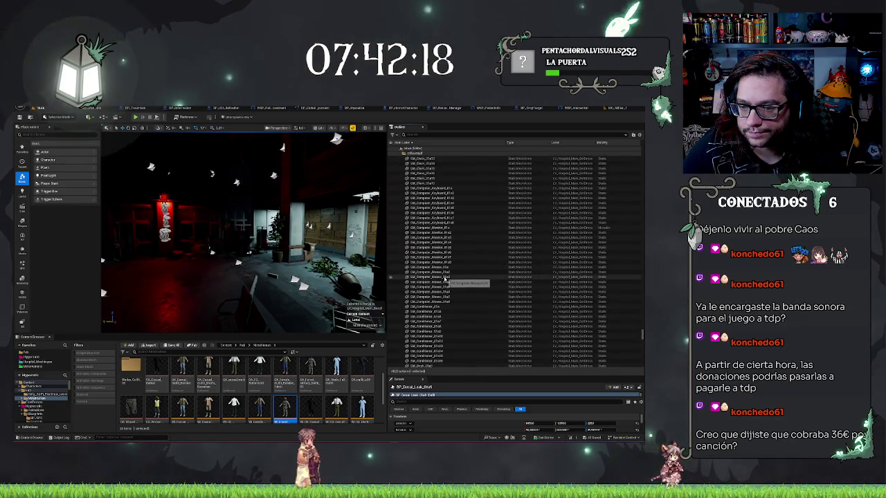
{"action": "scroll", "coordinate": [444, 279], "scroll_direction": "down", "scroll_amount": 10}
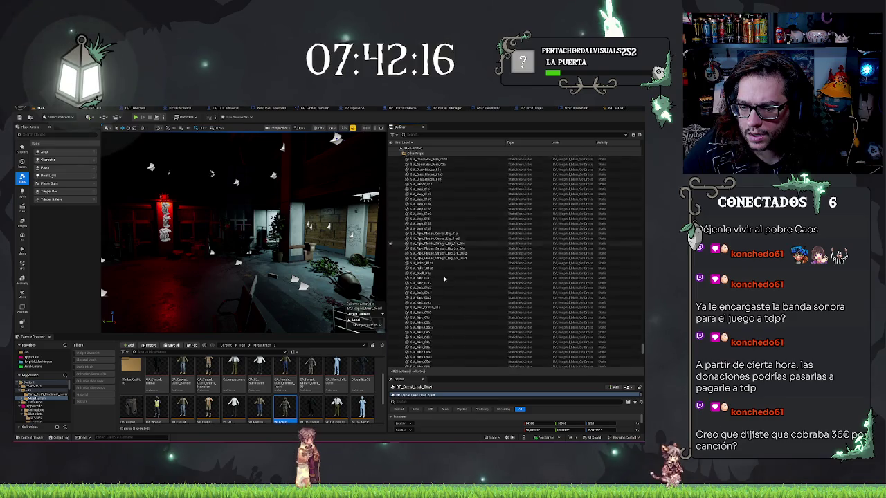
{"action": "scroll", "coordinate": [444, 279], "scroll_direction": "down", "scroll_amount": 15}
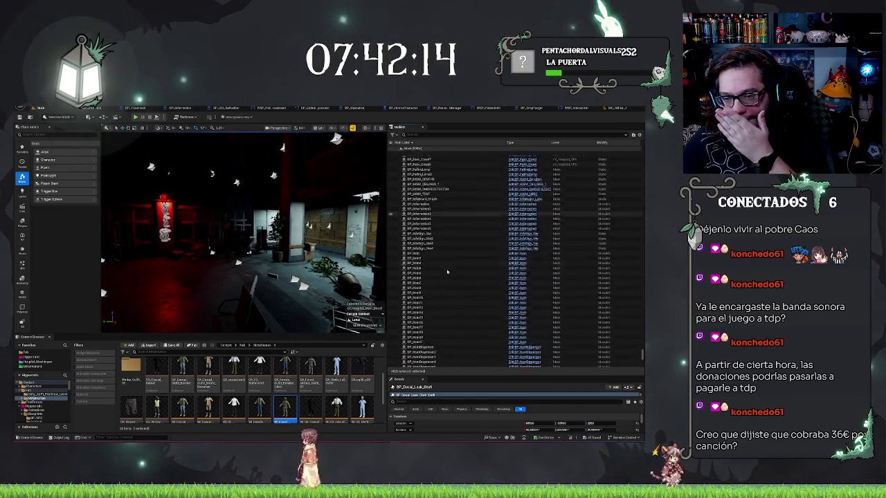
{"action": "scroll", "coordinate": [447, 272], "scroll_direction": "up", "scroll_amount": 1}
{"action": "left_click", "coordinate": [390, 244]}
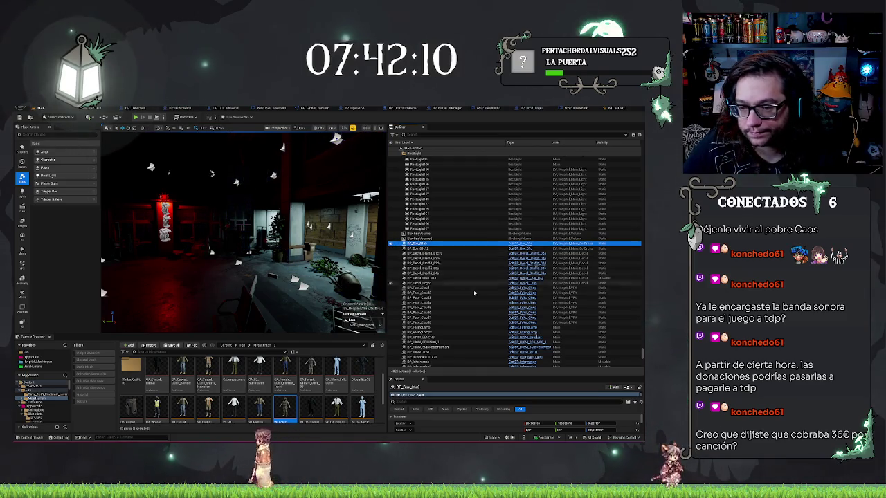
{"action": "left_click", "coordinate": [436, 278]}
{"action": "scroll", "coordinate": [433, 277], "scroll_direction": "down", "scroll_amount": 10}
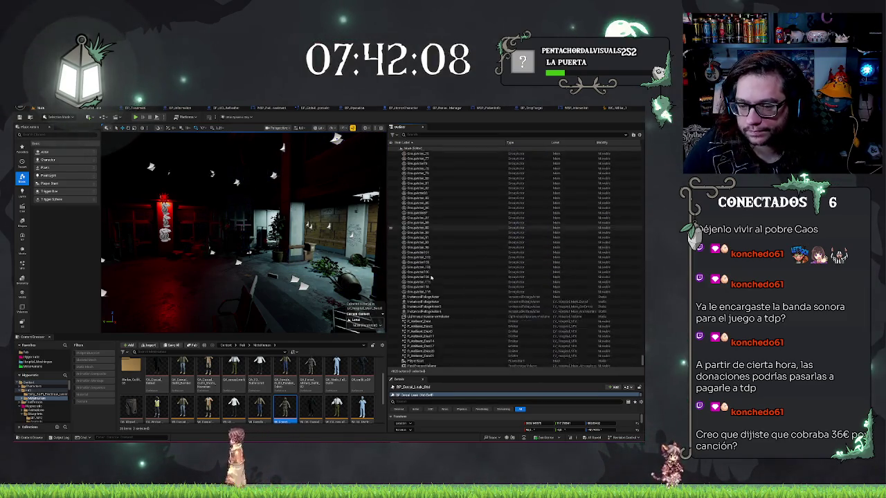
{"action": "key", "text": "f"}
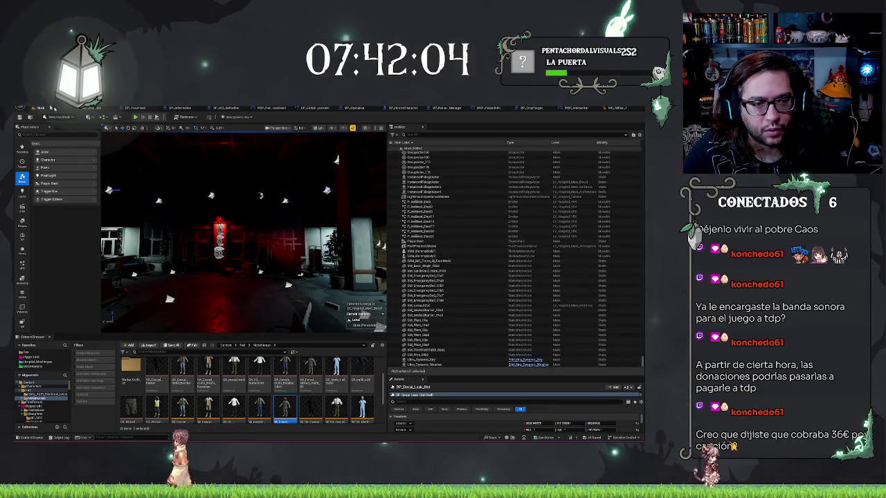
{"action": "left_click", "coordinate": [32, 107]}
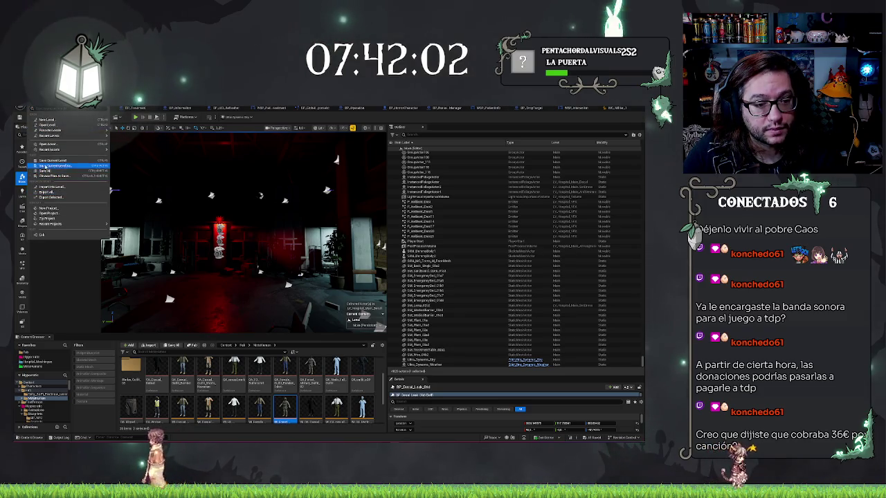
Save all work and widen the level viewport
{"action": "left_click", "coordinate": [48, 171]}
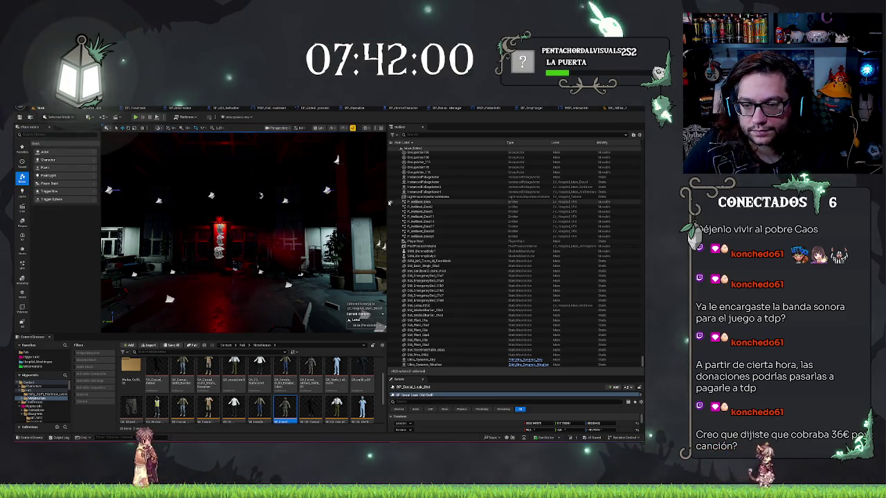
{"action": "left_click_drag", "start_coordinate": [387, 201], "coordinate": [536, 213]}
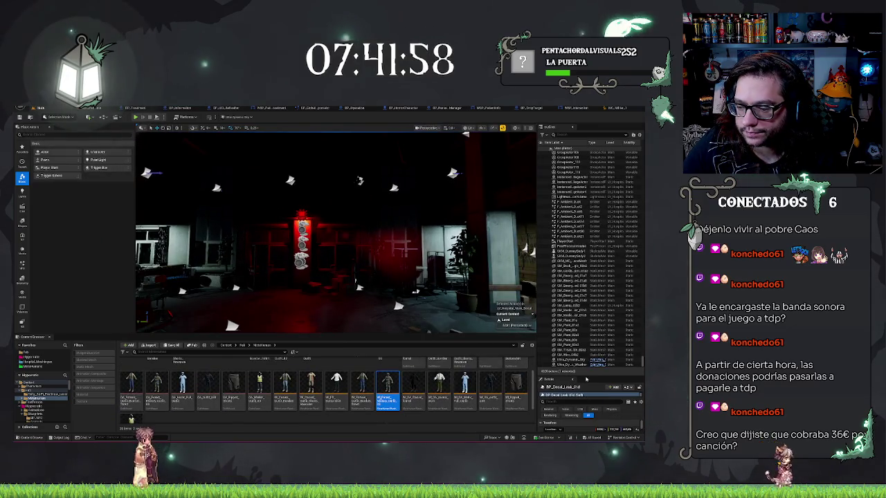
{"action": "left_click", "coordinate": [422, 262]}
Tour the hospital rooms to the medical equipment room, then bring up the BP_Treatment graph
{"action": "mouse_move", "coordinate": [422, 261]}
{"action": "left_mouse_down"}
{"action": "mouse_move", "coordinate": [402, 256]}
{"action": "mouse_move", "coordinate": [442, 263]}
{"action": "mouse_move", "coordinate": [395, 258]}
{"action": "left_mouse_up"}
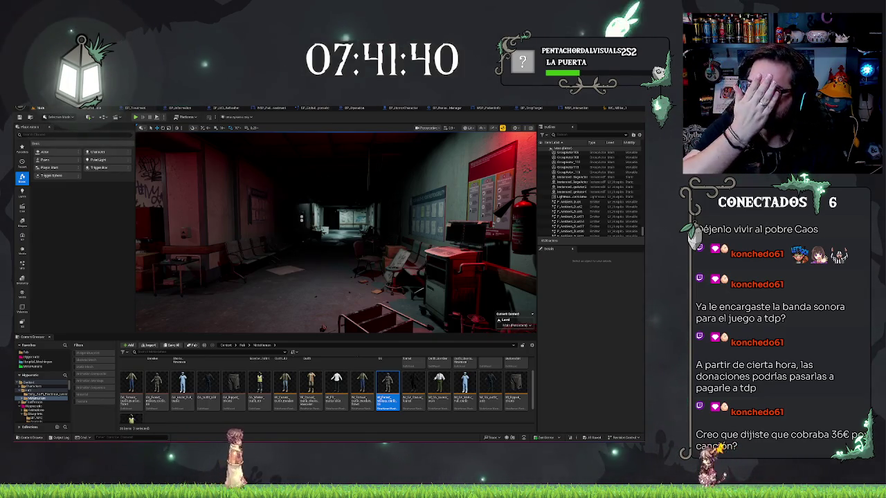
{"action": "left_click_drag", "start_coordinate": [394, 258], "coordinate": [281, 250]}
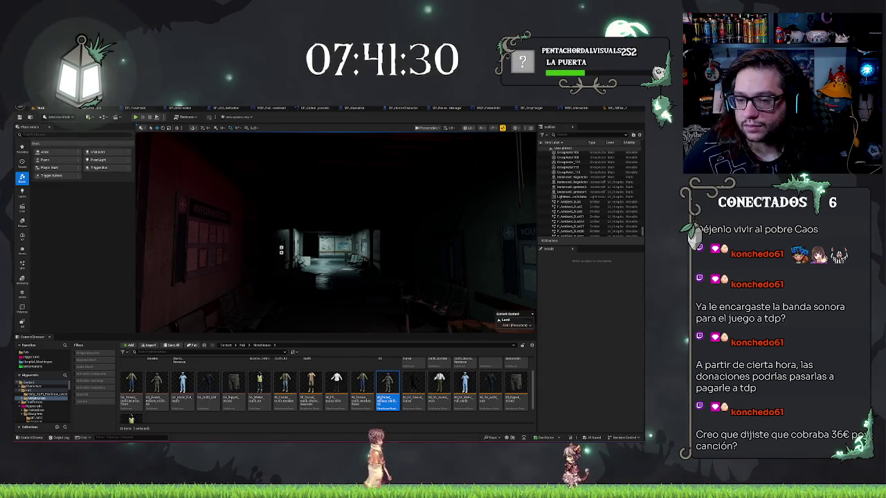
{"action": "key", "text": "w"}
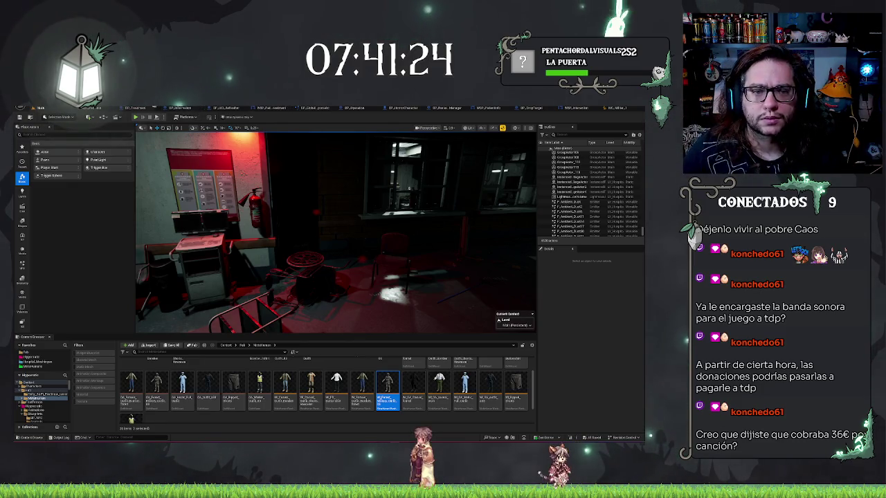
{"action": "left_click", "coordinate": [141, 109]}
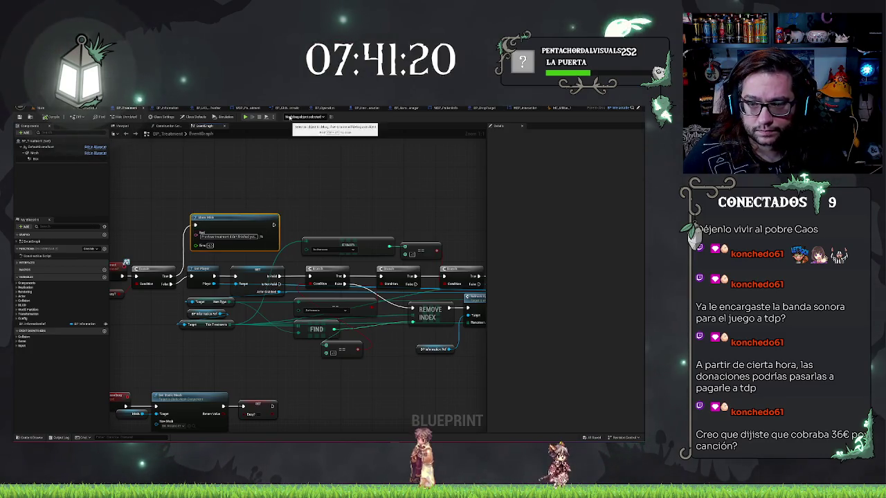
Zoom out the BP_Treatment event graph and switch to the soldier character asset
{"action": "scroll", "coordinate": [378, 201], "scroll_direction": "down", "scroll_amount": 2}
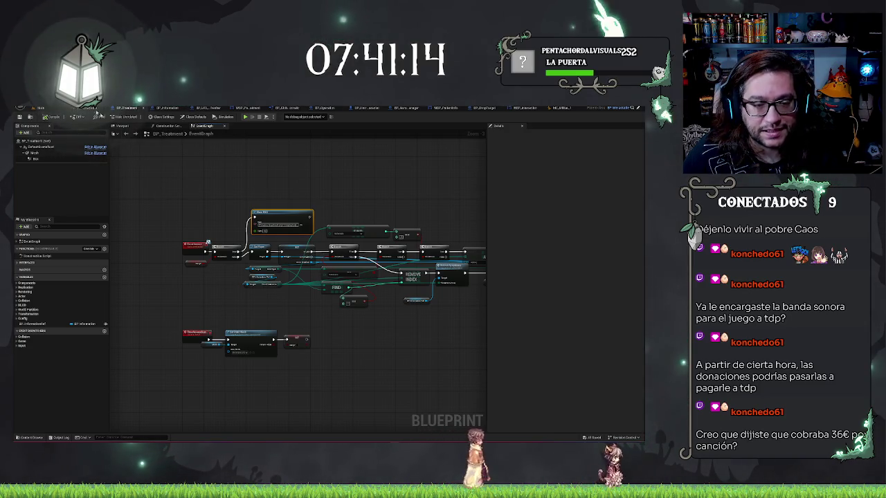
{"action": "left_click", "coordinate": [614, 108]}
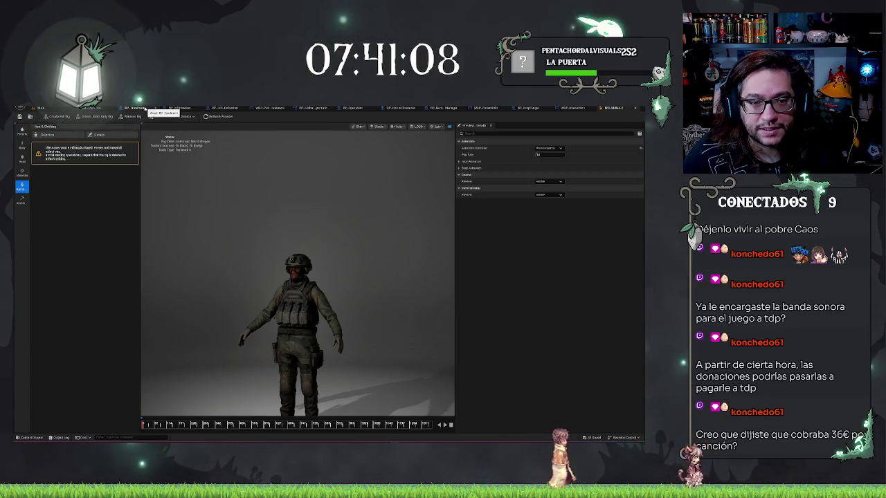
Close BP_Treatment, BP_Information and the other extra editors, then show the soldier's Assembly settings
{"action": "left_click", "coordinate": [150, 108]}
{"action": "left_click", "coordinate": [163, 108]}
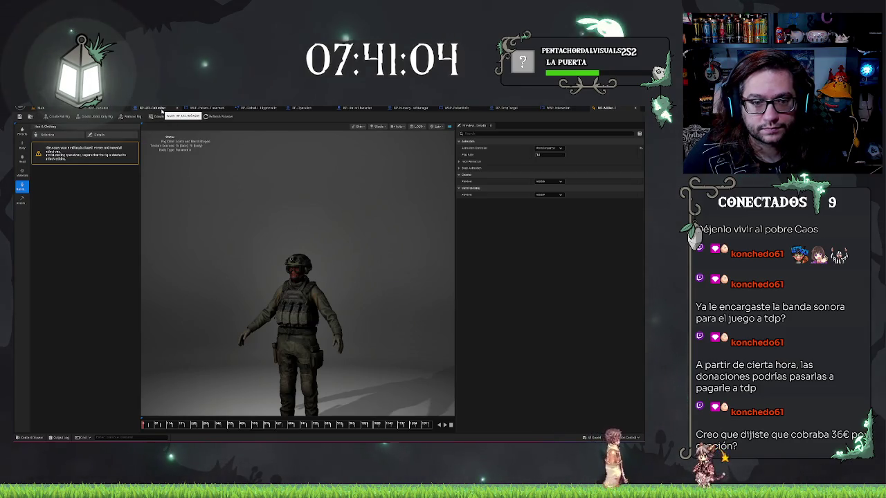
{"action": "left_click", "coordinate": [177, 109]}
{"action": "left_click", "coordinate": [175, 109]}
{"action": "left_click", "coordinate": [175, 109]}
{"action": "left_click", "coordinate": [175, 109]}
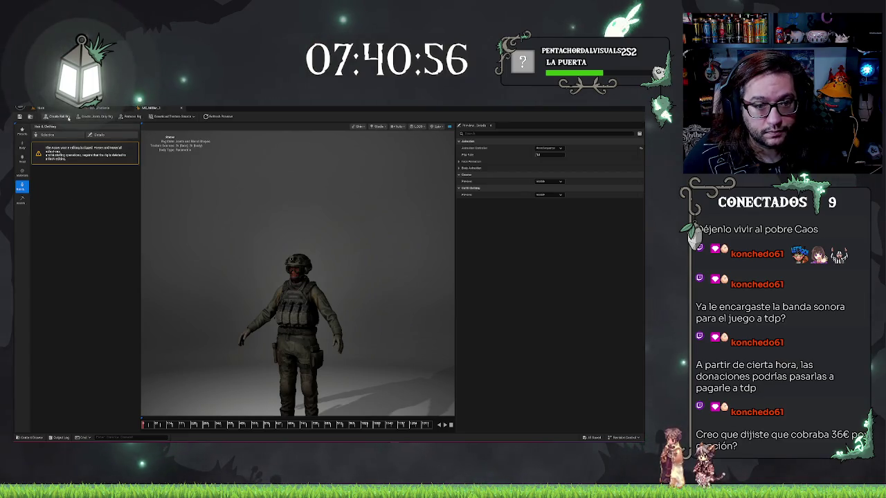
{"action": "left_click", "coordinate": [20, 201]}
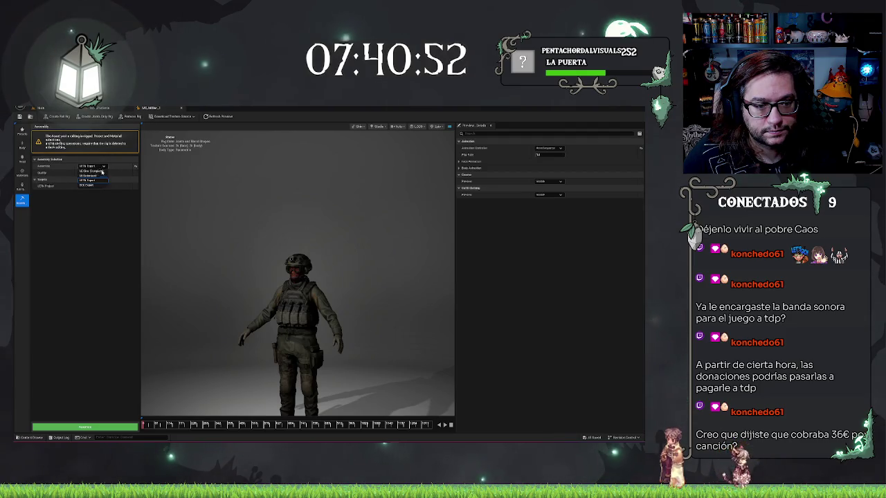
Set the soldier's assembly quality to Medium, auto-rig its face, then switch to ABP_Paciente
{"action": "left_click", "coordinate": [100, 174]}
{"action": "left_click", "coordinate": [90, 181]}
{"action": "left_click", "coordinate": [101, 116]}
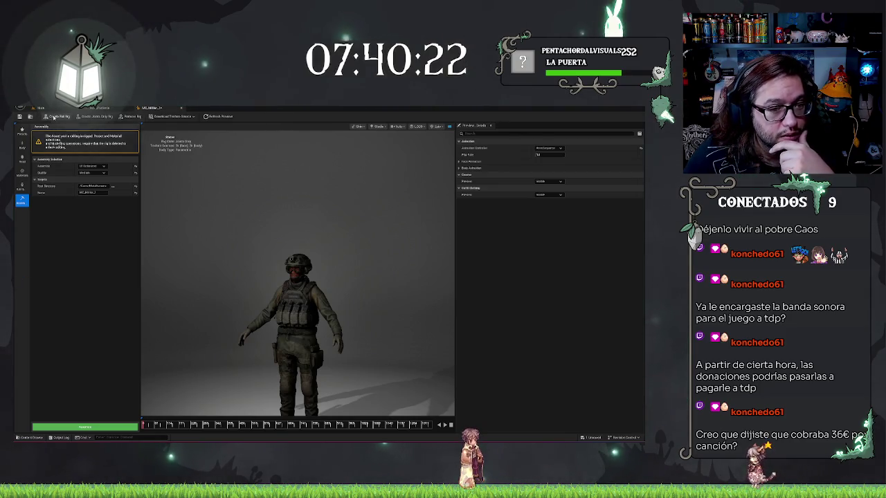
{"action": "left_click", "coordinate": [53, 118]}
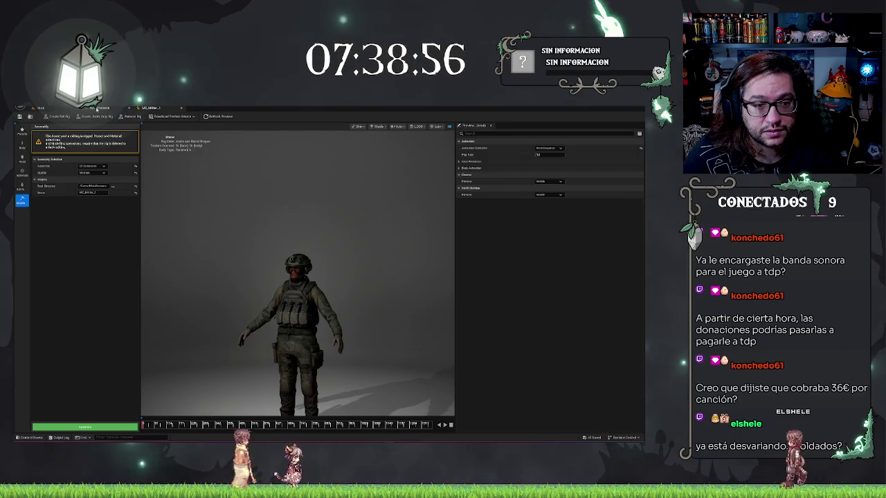
{"action": "left_click", "coordinate": [97, 109]}
Add a Select node branched off the enum value pin in the AnimGraph
{"action": "right_click", "coordinate": [301, 263]}
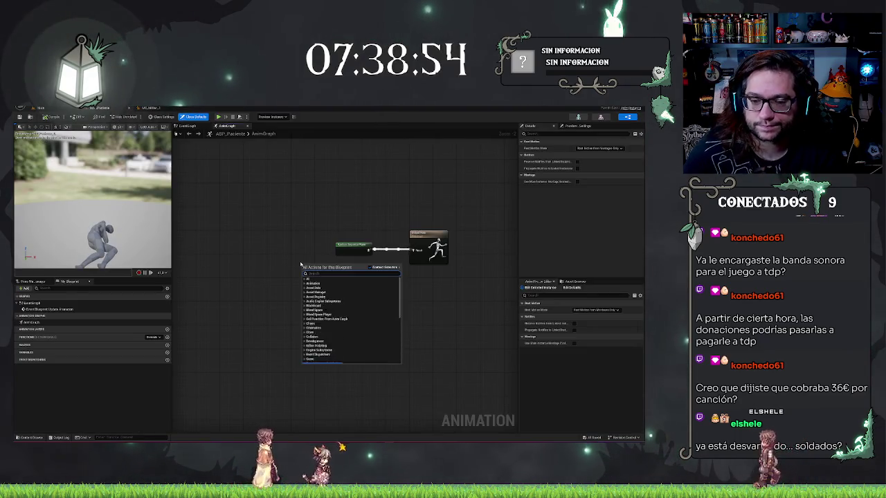
{"action": "type", "text": "mysh"}
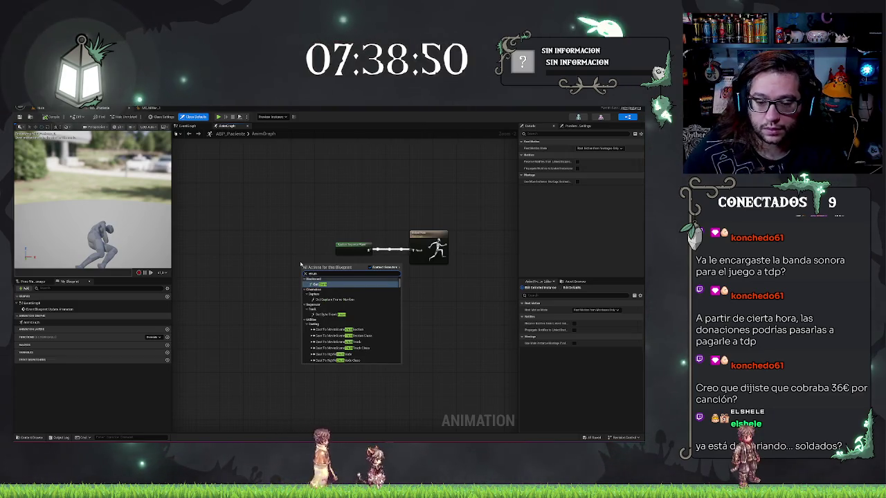
{"action": "scroll", "coordinate": [346, 319], "scroll_direction": "down", "scroll_amount": 3}
{"action": "scroll", "coordinate": [347, 320], "scroll_direction": "down", "scroll_amount": 5}
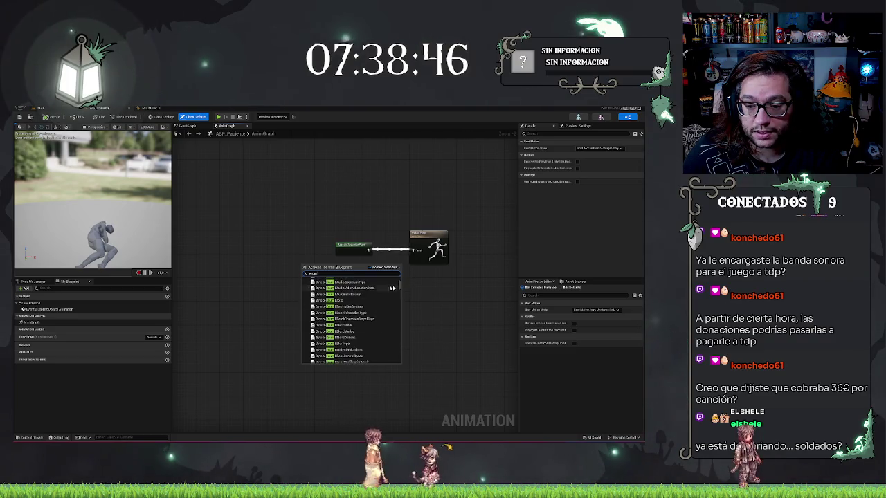
{"action": "key", "text": "Escape"}
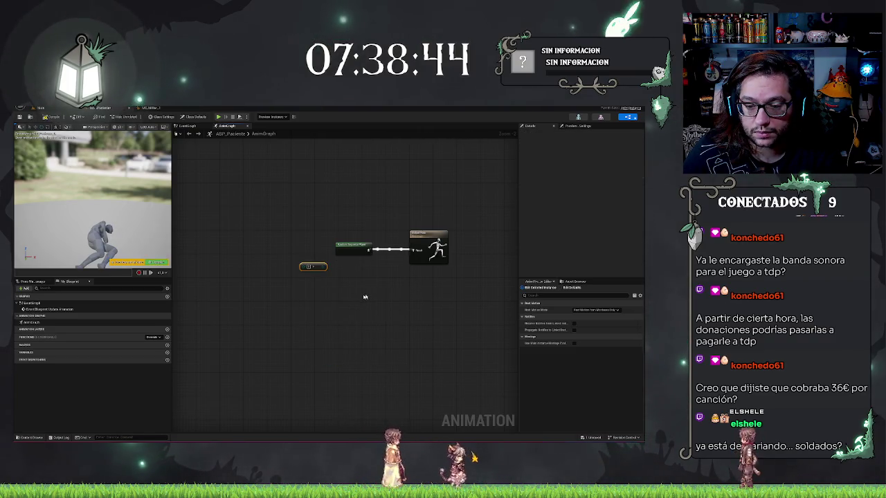
{"action": "left_click_drag", "start_coordinate": [325, 267], "coordinate": [341, 271]}
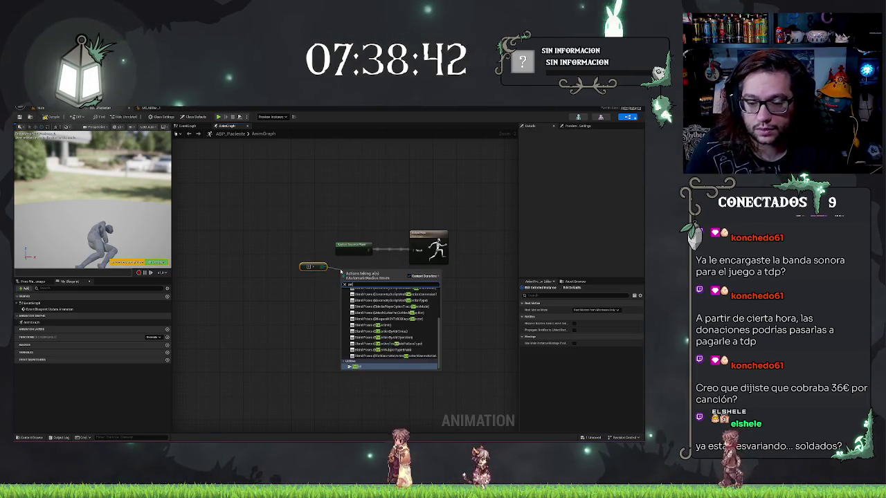
{"action": "key", "text": "Return"}
Delete the enum node and rearrange the Select node and Random Sequence Player
{"action": "scroll", "coordinate": [341, 268], "scroll_direction": "up", "scroll_amount": 2}
{"action": "left_click", "coordinate": [298, 252]}
{"action": "key", "text": "Delete"}
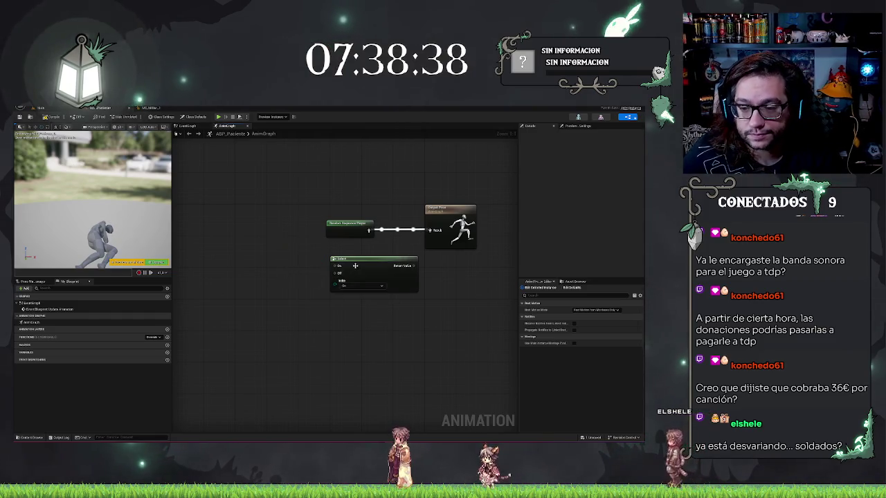
{"action": "mouse_move", "coordinate": [368, 264]}
{"action": "left_mouse_down"}
{"action": "mouse_move", "coordinate": [281, 267]}
{"action": "mouse_move", "coordinate": [328, 282]}
{"action": "left_mouse_up"}
{"action": "mouse_move", "coordinate": [348, 225]}
{"action": "left_mouse_down"}
{"action": "mouse_move", "coordinate": [227, 210]}
{"action": "mouse_move", "coordinate": [299, 286]}
{"action": "left_mouse_up"}
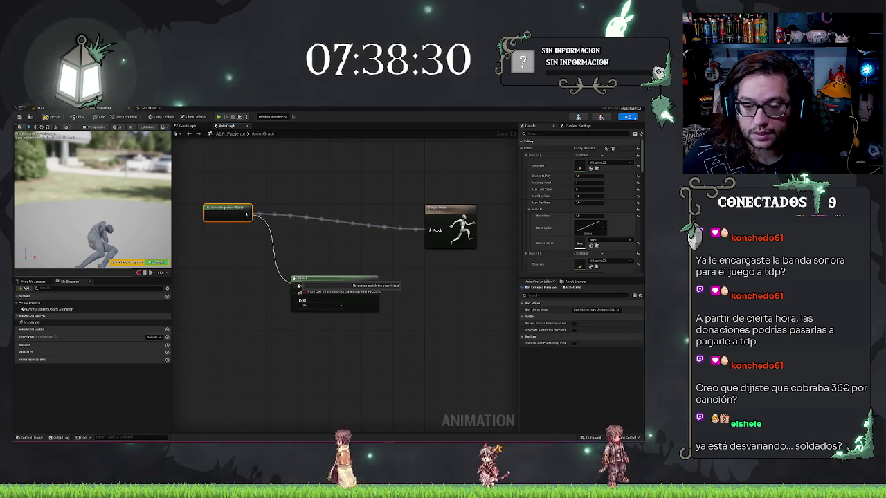
{"action": "left_click_drag", "start_coordinate": [299, 286], "coordinate": [299, 286]}
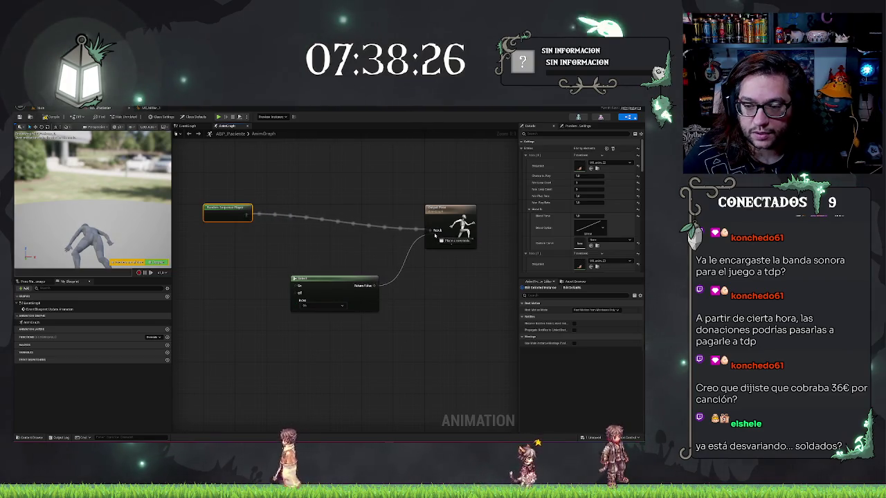
{"action": "left_click", "coordinate": [354, 301]}
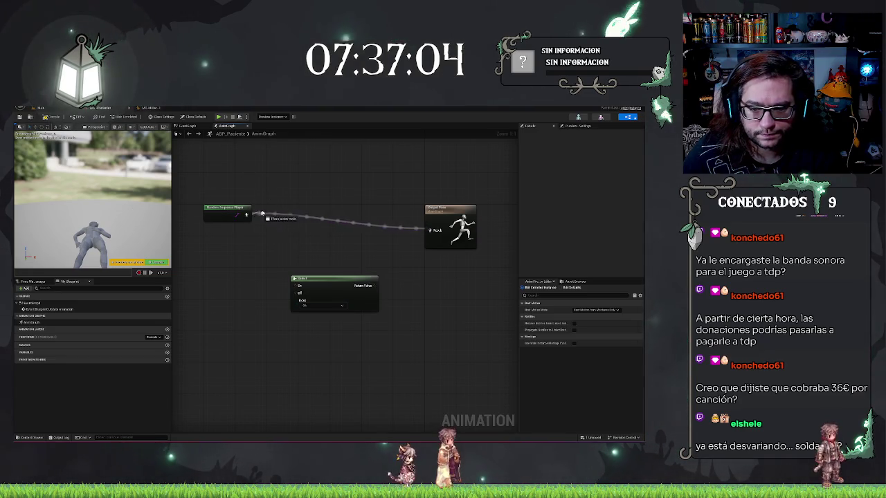
Insert a Blend Poses node before the output pose, then delete it with the Select node
{"action": "left_click_drag", "start_coordinate": [259, 213], "coordinate": [262, 214]}
{"action": "type", "text": "blend pos"}
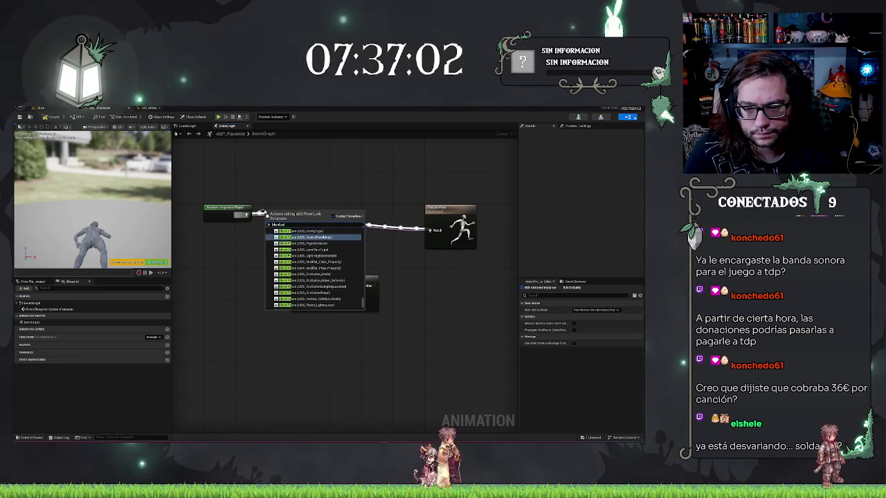
{"action": "type", "text": "es"}
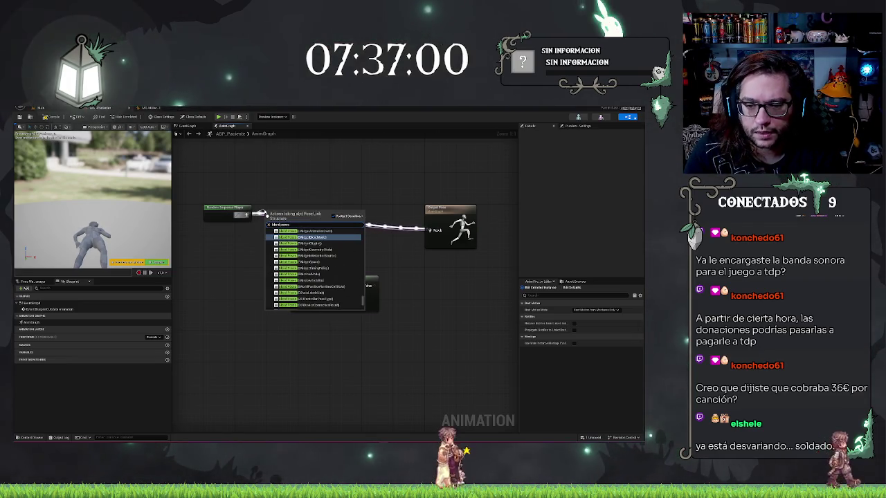
{"action": "key", "text": "Return"}
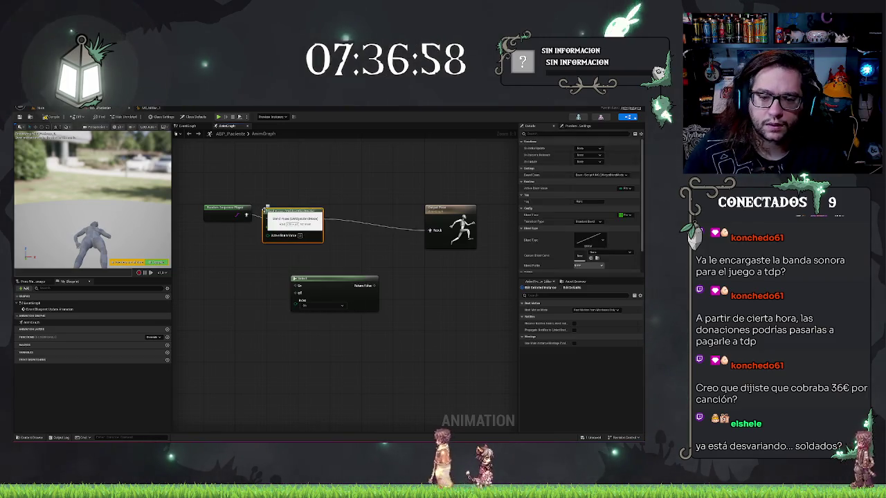
{"action": "left_click_drag", "start_coordinate": [274, 209], "coordinate": [332, 202]}
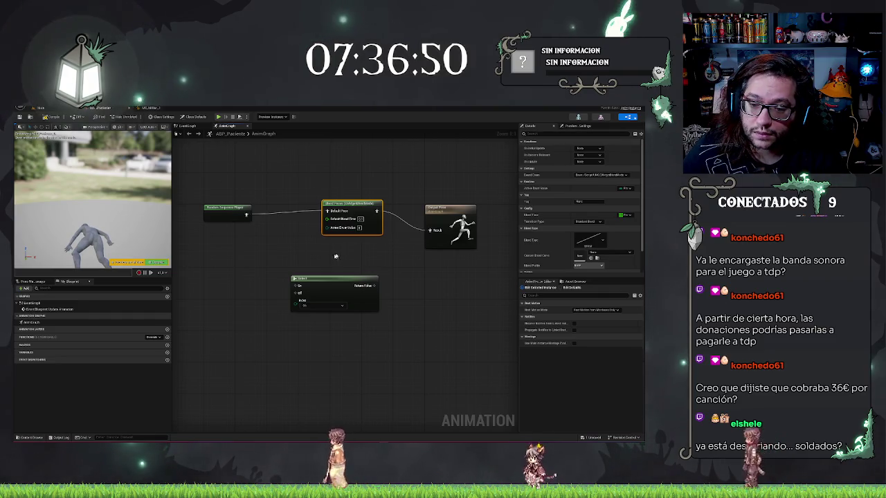
{"action": "left_click", "coordinate": [335, 285]}
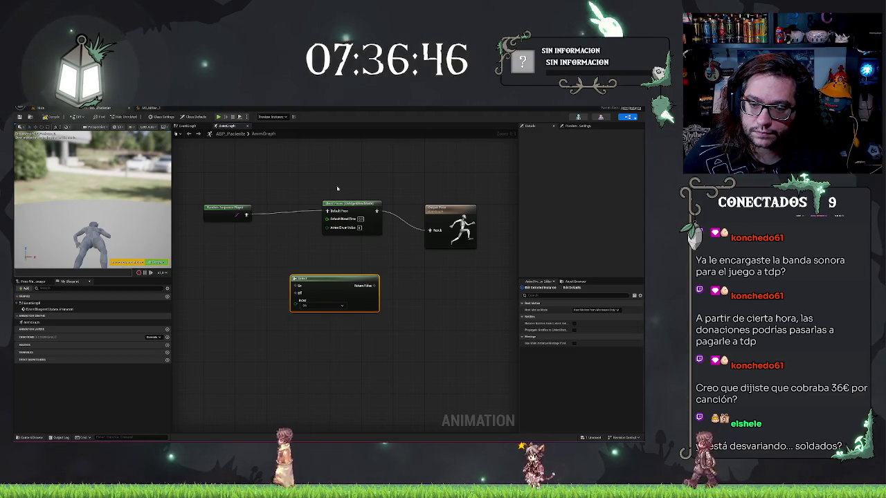
{"action": "left_click_drag", "start_coordinate": [337, 188], "coordinate": [350, 365]}
{"action": "key", "text": "Delete"}
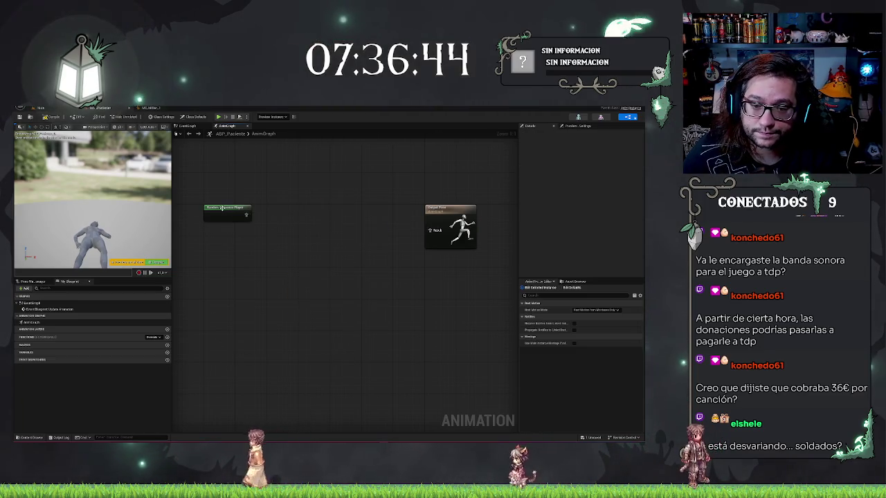
Duplicate the Random Sequence Player twice, stack the copies below it, and return to the level editor
{"action": "left_click", "coordinate": [249, 209]}
{"action": "left_click_drag", "start_coordinate": [249, 209], "coordinate": [281, 209]}
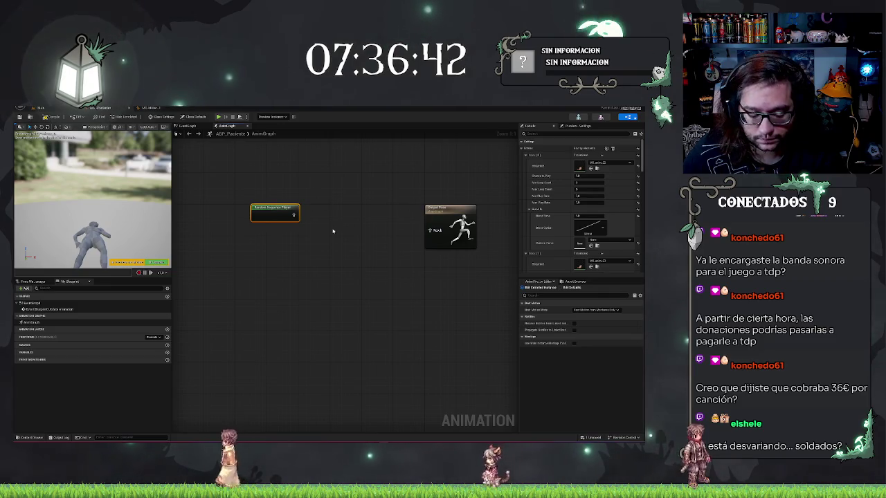
{"action": "key", "text": "ctrl+d"}
{"action": "left_click_drag", "start_coordinate": [336, 230], "coordinate": [255, 247]}
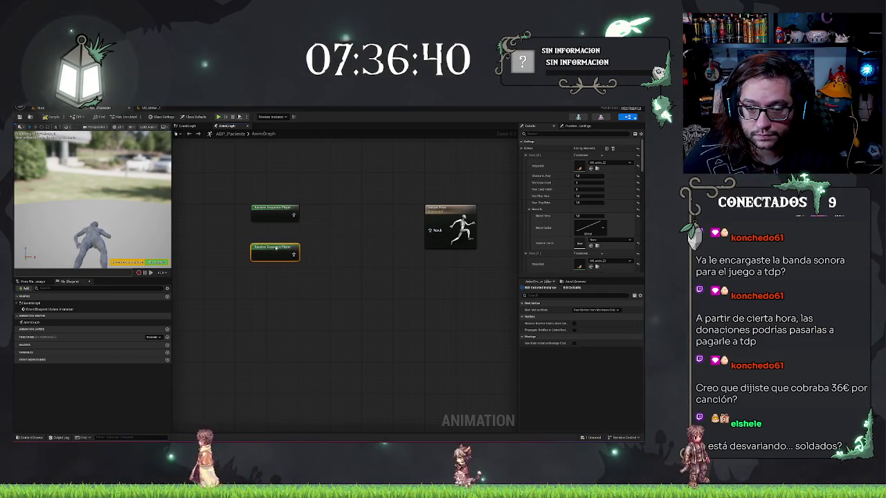
{"action": "key", "text": "ctrl+d"}
{"action": "left_click_drag", "start_coordinate": [262, 317], "coordinate": [270, 295]}
{"action": "key", "text": "ctrl+Tab"}
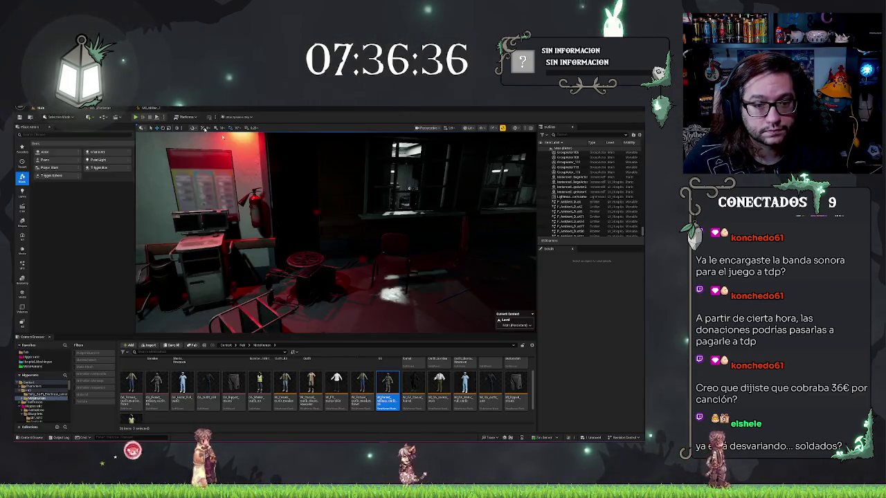
Open the Hippocratic folder in the Content Browser tree
{"action": "left_click", "coordinate": [41, 356]}
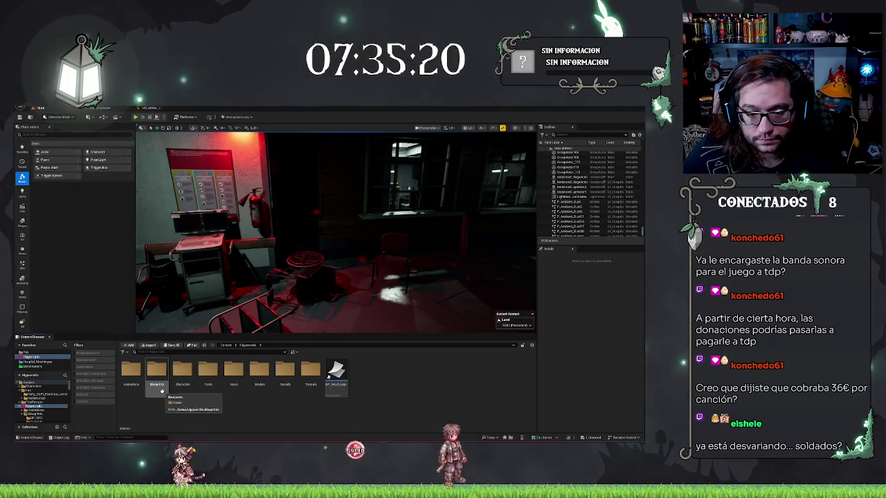
In the Blueprints subfolder, create an Enumeration named 'AodMadreeo' and open it in the enum editor
{"action": "double_click", "coordinate": [156, 371]}
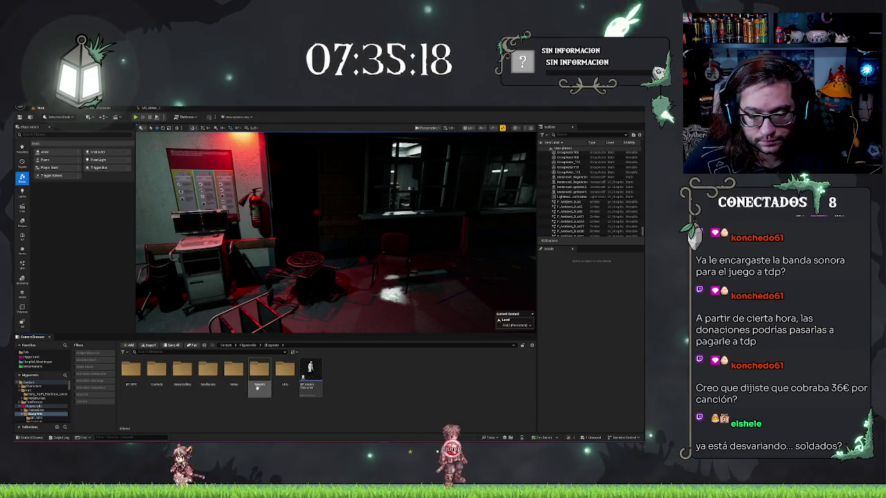
{"action": "double_click", "coordinate": [291, 372]}
{"action": "right_click", "coordinate": [326, 416]}
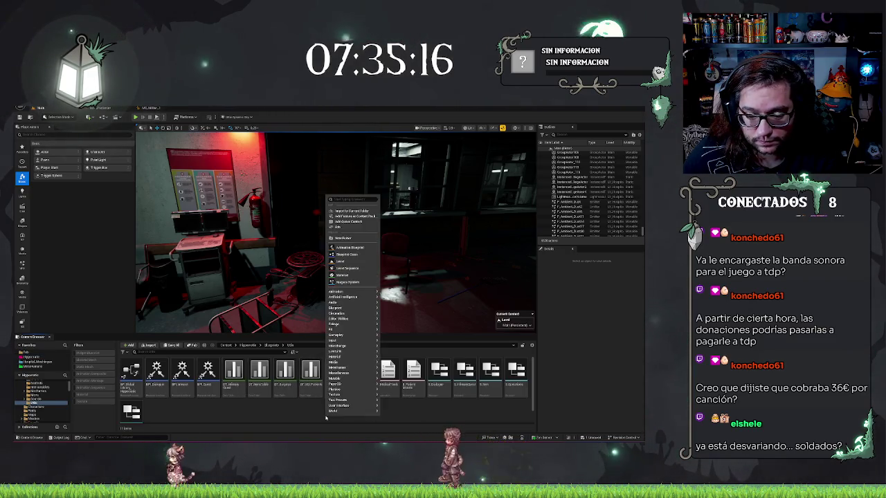
{"action": "type", "text": "m"}
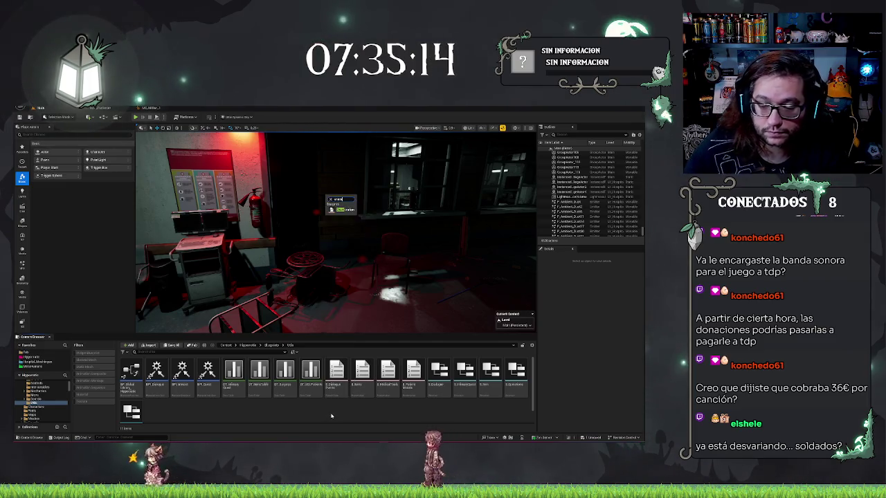
{"action": "key", "text": "Return"}
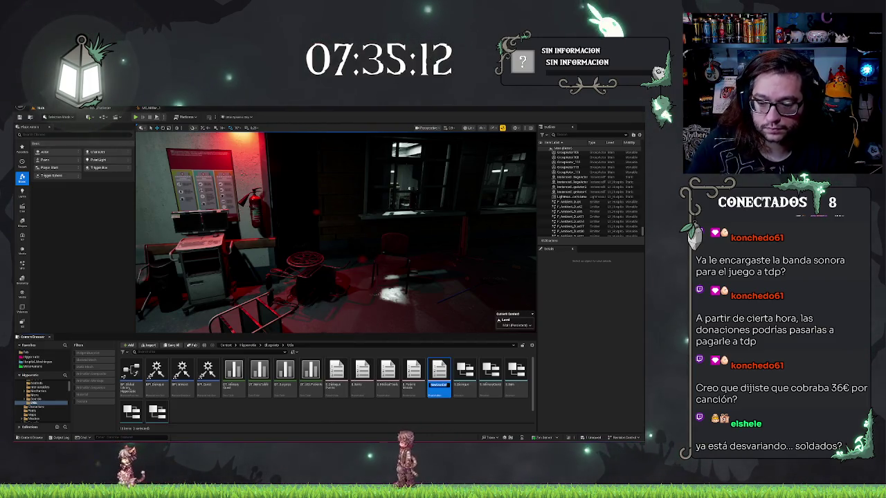
{"action": "type", "text": "Aod"}
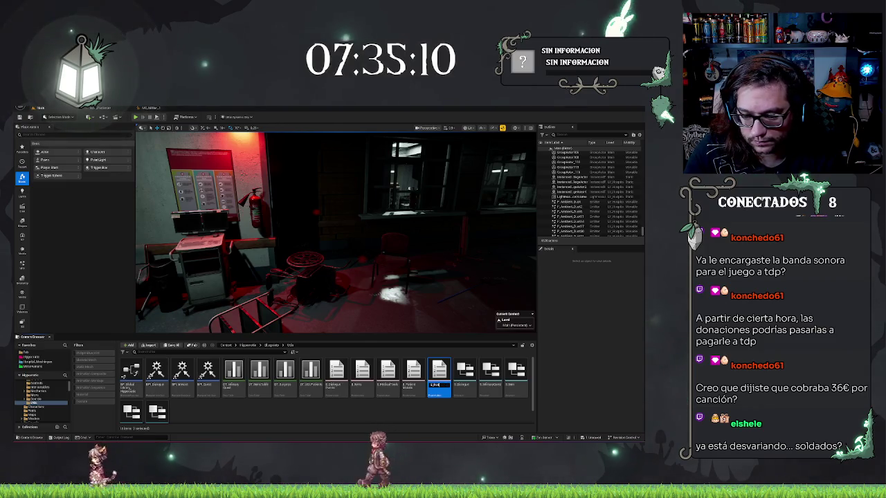
{"action": "type", "text": "Madre"}
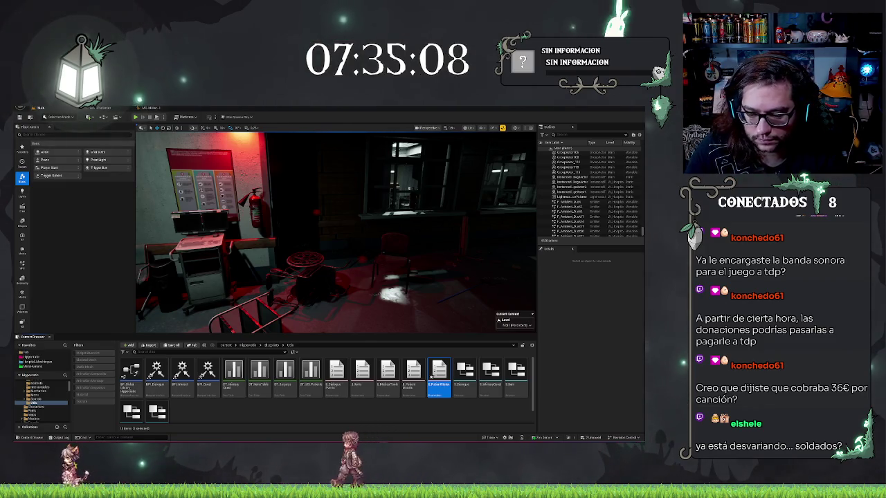
{"action": "type", "text": "e"}
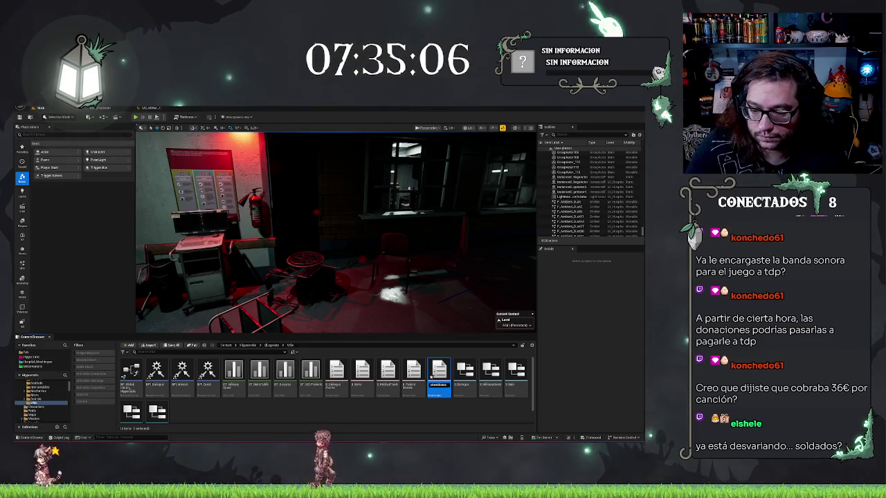
{"action": "type", "text": "o"}
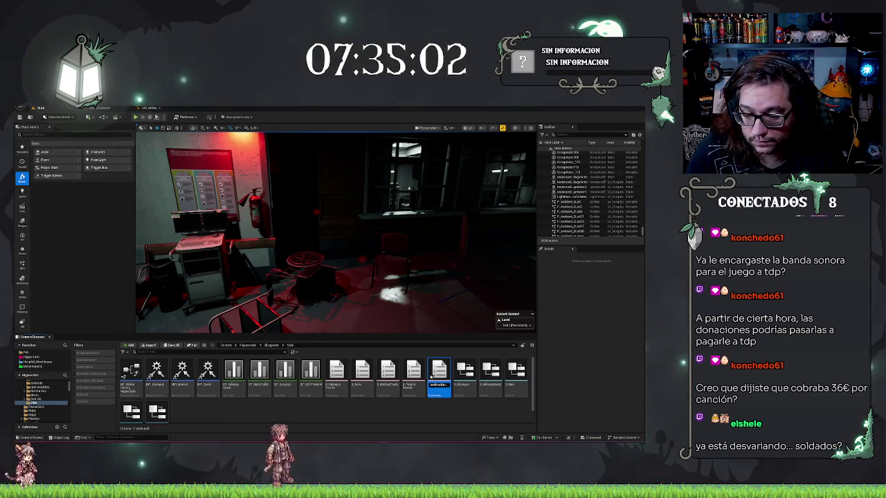
{"action": "key", "text": "Return"}
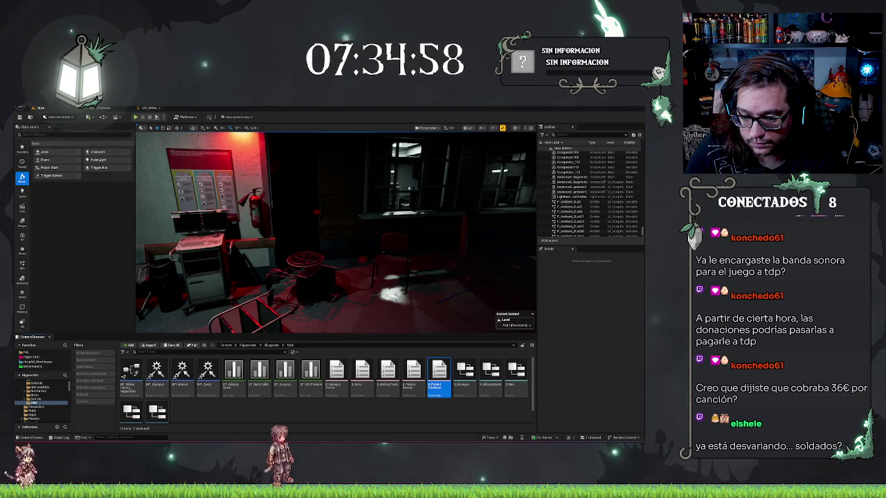
{"action": "key", "text": "Return"}
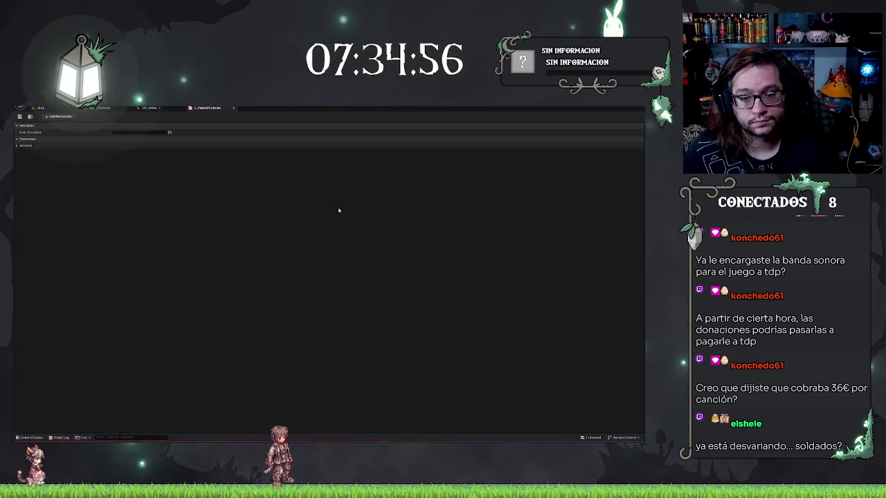
Rename the enum's three entries to patient-pose display names such as 'DeskB' and save the enum
{"action": "left_click", "coordinate": [72, 139]}
{"action": "left_click", "coordinate": [114, 145]}
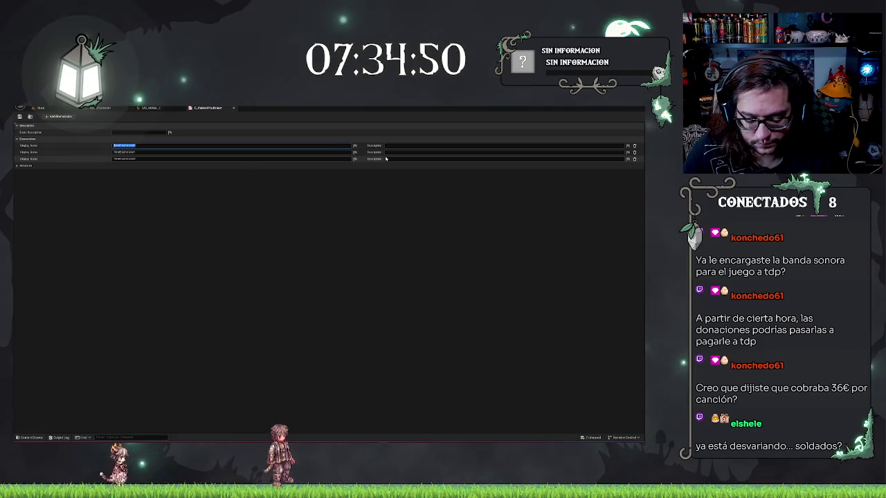
{"action": "type", "text": "e"}
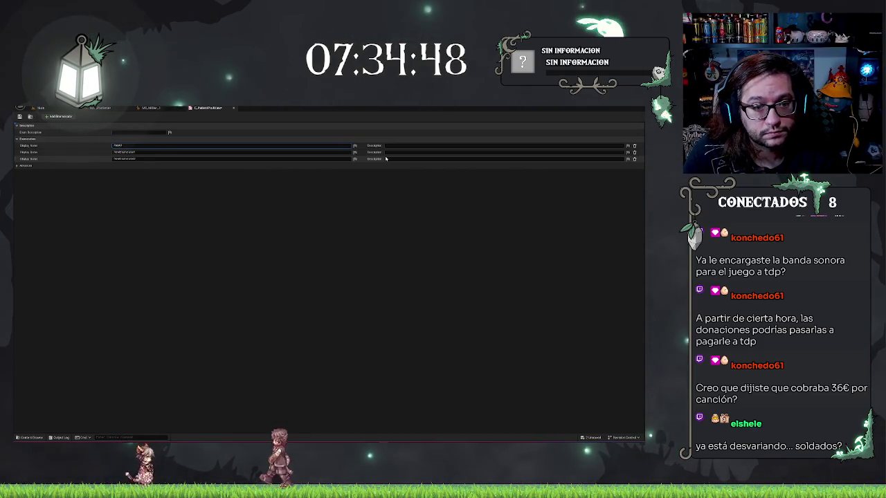
{"action": "left_click", "coordinate": [139, 146]}
{"action": "left_click", "coordinate": [141, 152]}
{"action": "key", "text": "ctrl+v"}
{"action": "type", "text": "Desk"}
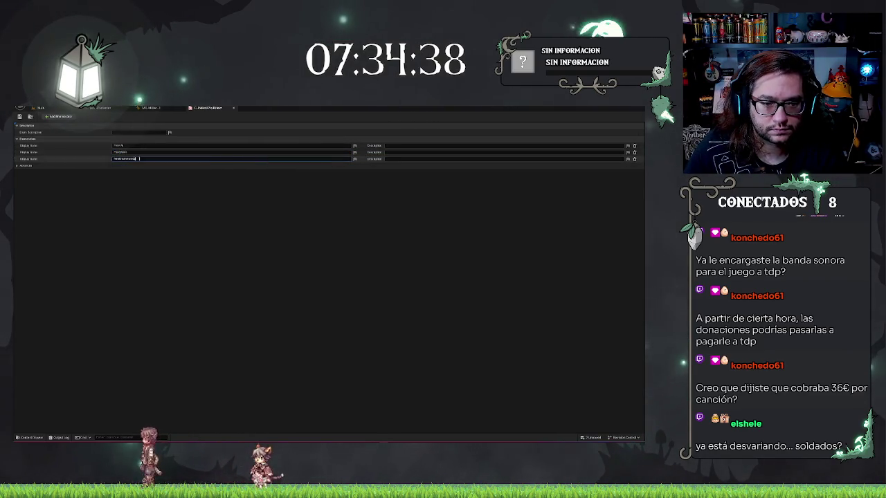
{"action": "type", "text": "B"}
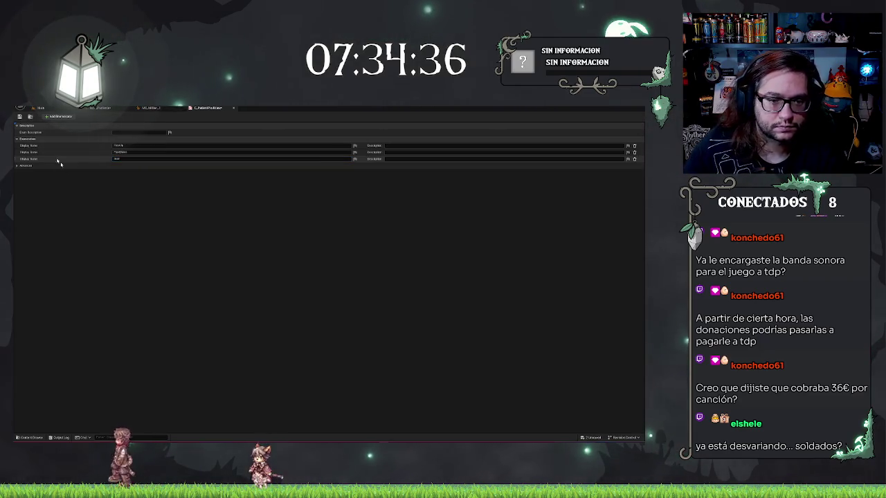
{"action": "left_click", "coordinate": [20, 117]}
{"action": "left_click", "coordinate": [158, 108]}
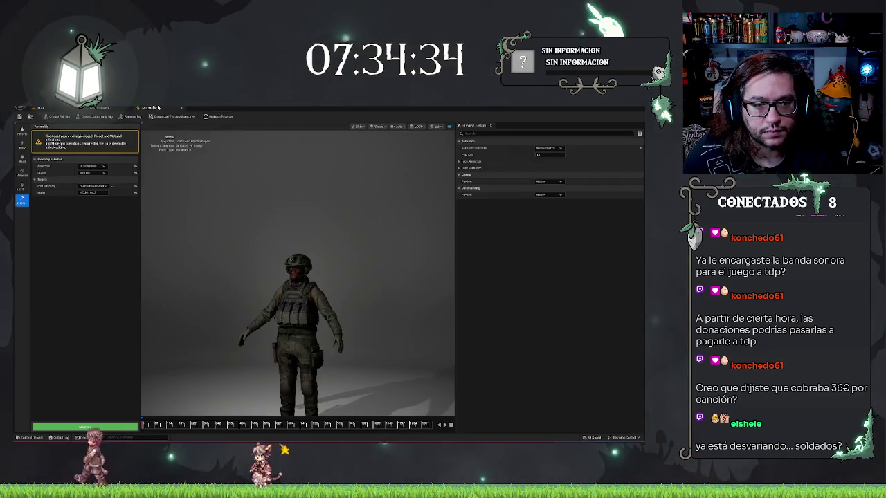
Wire the top Random Sequence Player into a new Blend Poses node for the patient-position enum
{"action": "left_click", "coordinate": [108, 107]}
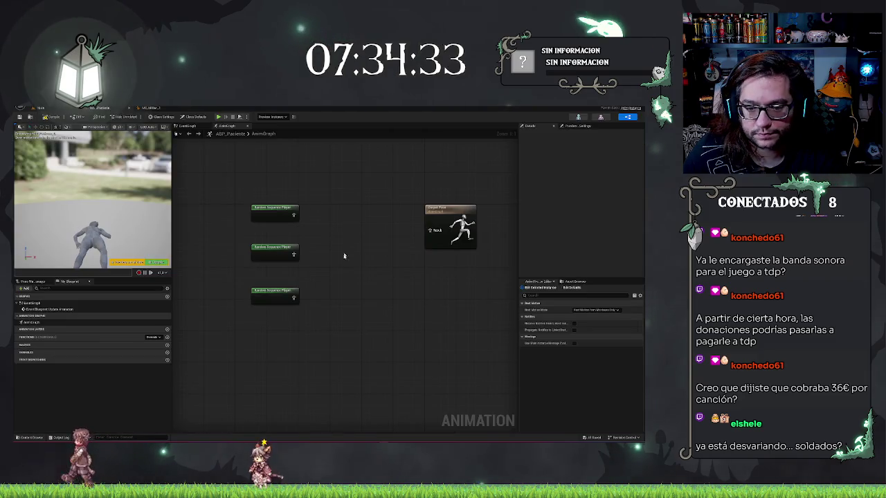
{"action": "left_click", "coordinate": [296, 214]}
{"action": "left_click_drag", "start_coordinate": [293, 215], "coordinate": [323, 222]}
{"action": "type", "text": "transition"}
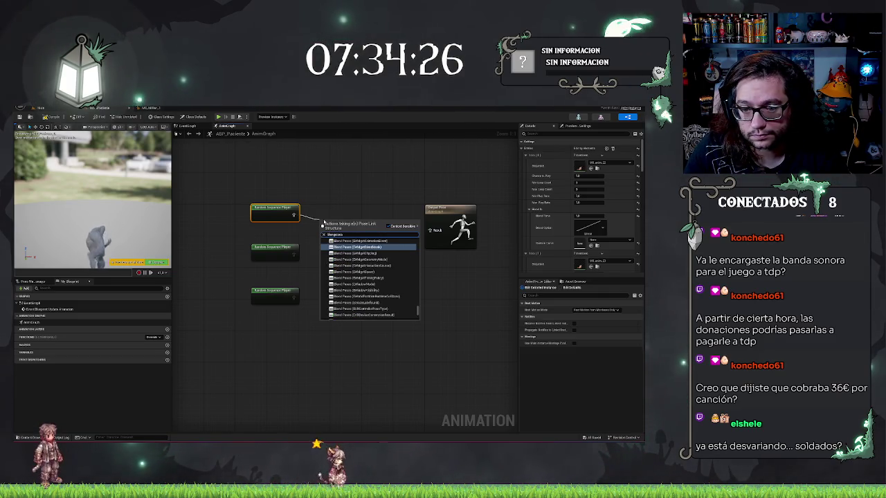
{"action": "type", "text": " pacie"}
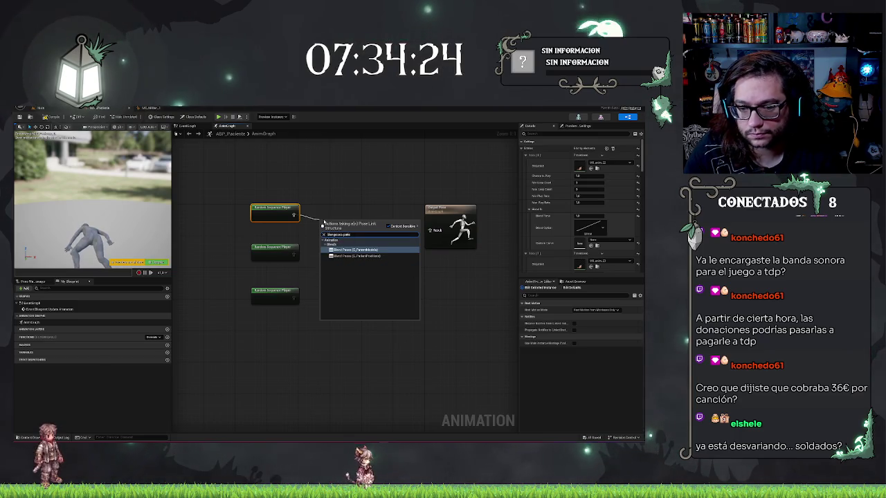
{"action": "left_click", "coordinate": [356, 256]}
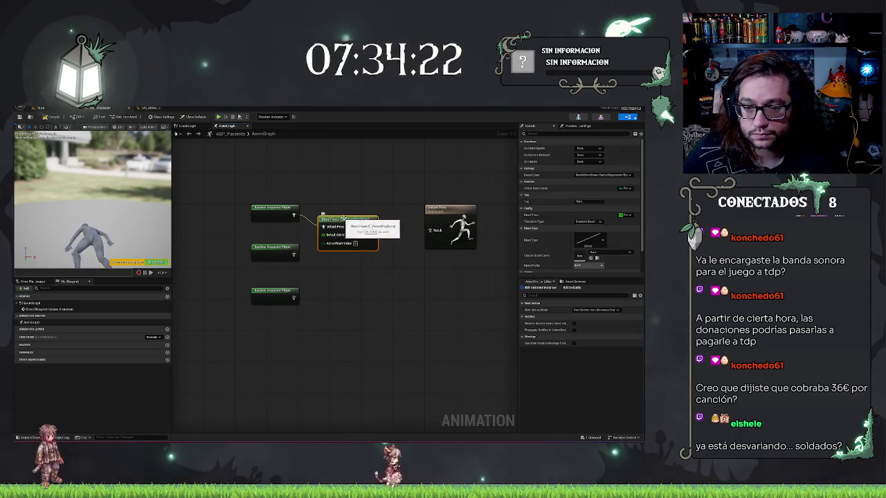
{"action": "mouse_move", "coordinate": [347, 220]}
{"action": "left_mouse_down"}
{"action": "mouse_move", "coordinate": [368, 231]}
{"action": "mouse_move", "coordinate": [337, 289]}
{"action": "left_mouse_up"}
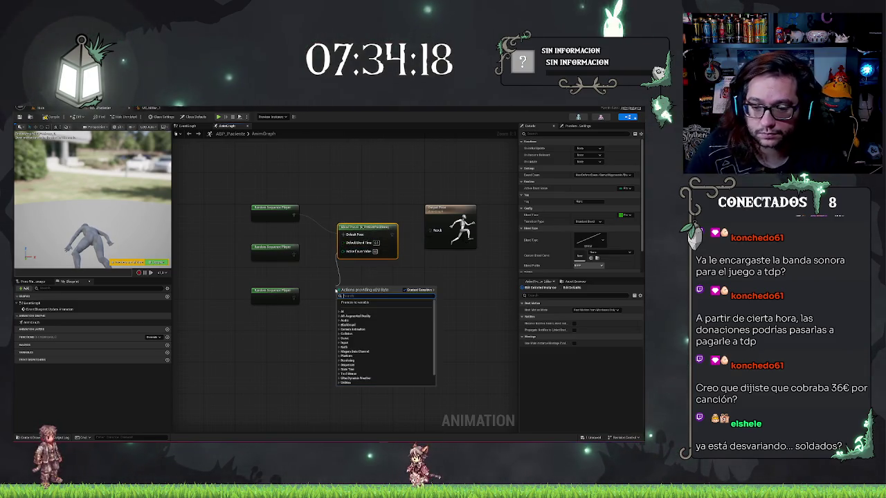
Add a Select node off the active enum value and set its index type to Integer
{"action": "type", "text": "e"}
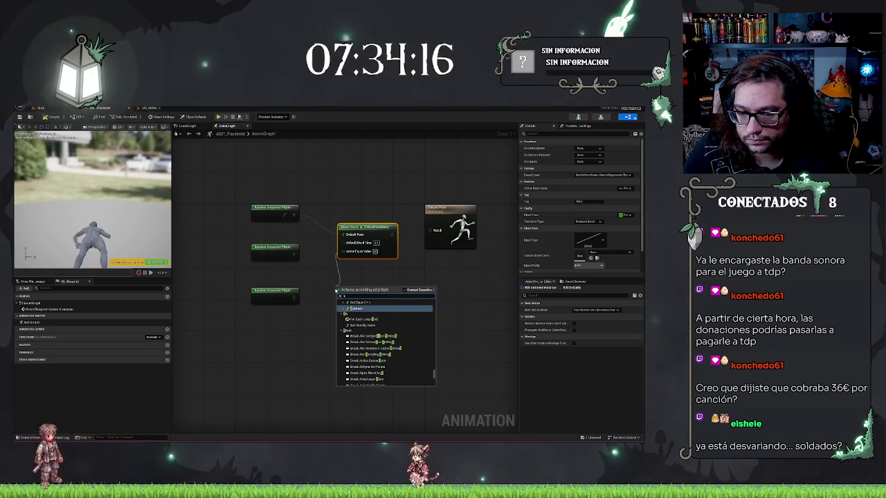
{"action": "type", "text": "ele"}
{"action": "key", "text": "Return"}
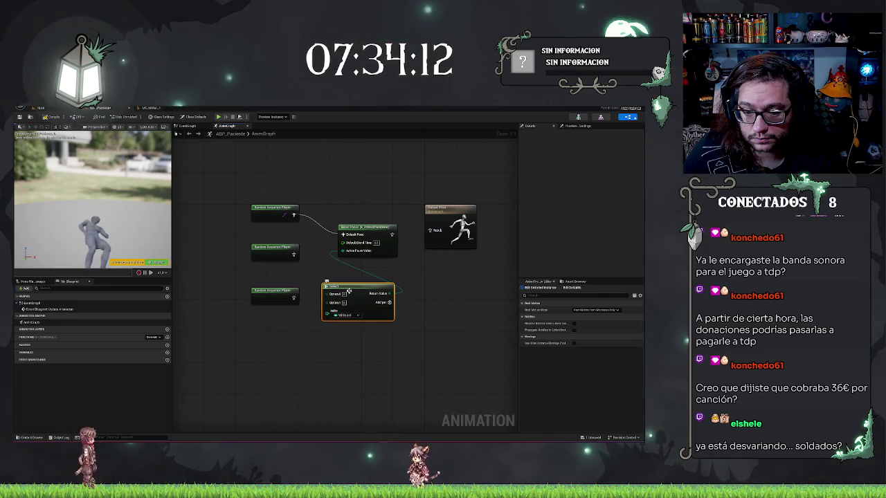
{"action": "left_click", "coordinate": [339, 317]}
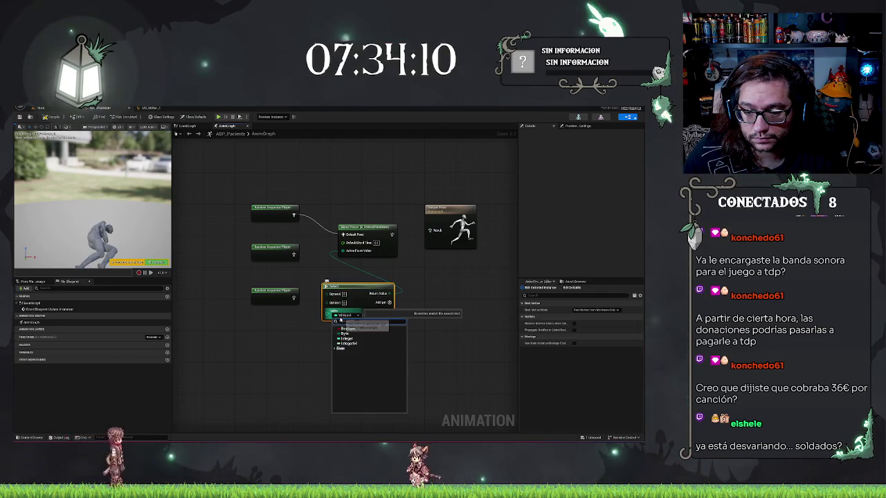
{"action": "left_click", "coordinate": [346, 339]}
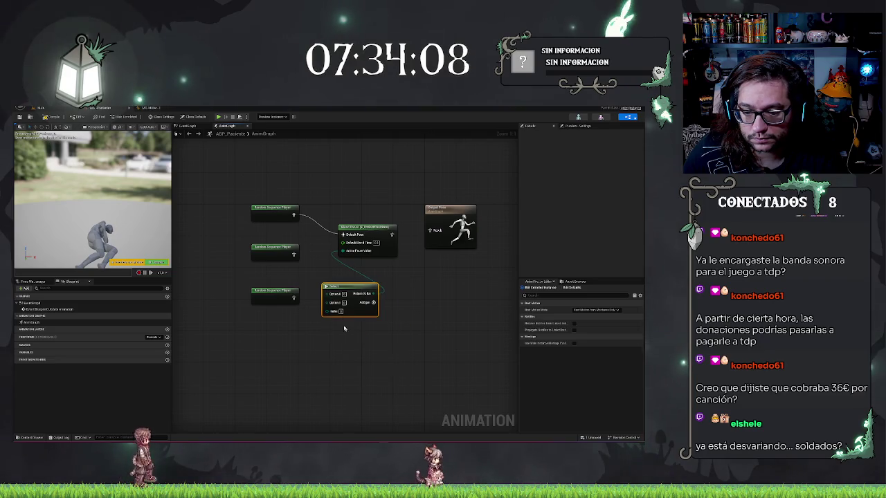
{"action": "left_click_drag", "start_coordinate": [350, 290], "coordinate": [354, 329]}
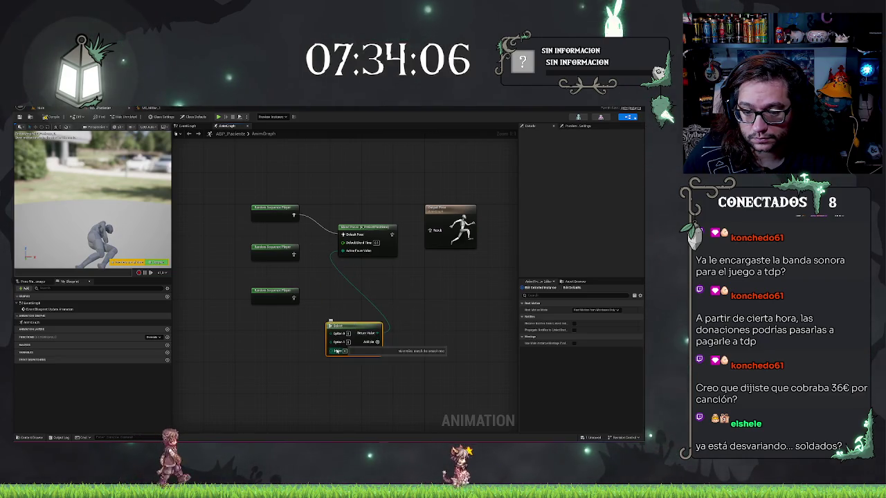
{"action": "left_click", "coordinate": [194, 127]}
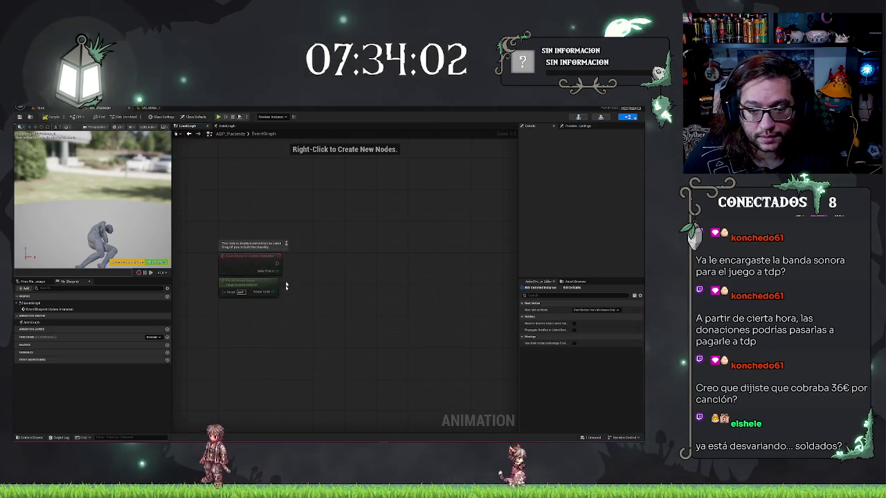
Rearrange the event nodes and cancel the unfinished 'interface pa' search from the pawn's Return Value
{"action": "left_click_drag", "start_coordinate": [285, 252], "coordinate": [337, 242]}
{"action": "left_click_drag", "start_coordinate": [377, 218], "coordinate": [339, 206]}
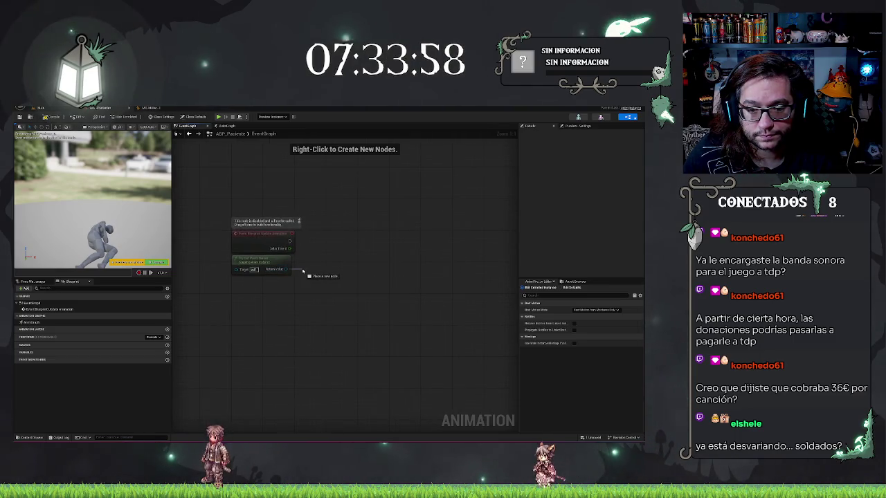
{"action": "left_click_drag", "start_coordinate": [302, 271], "coordinate": [303, 272]}
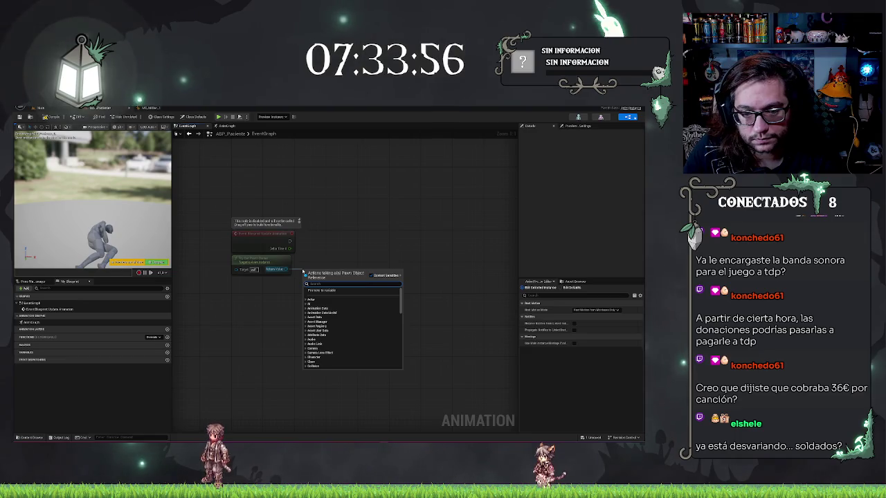
{"action": "type", "text": "interface"}
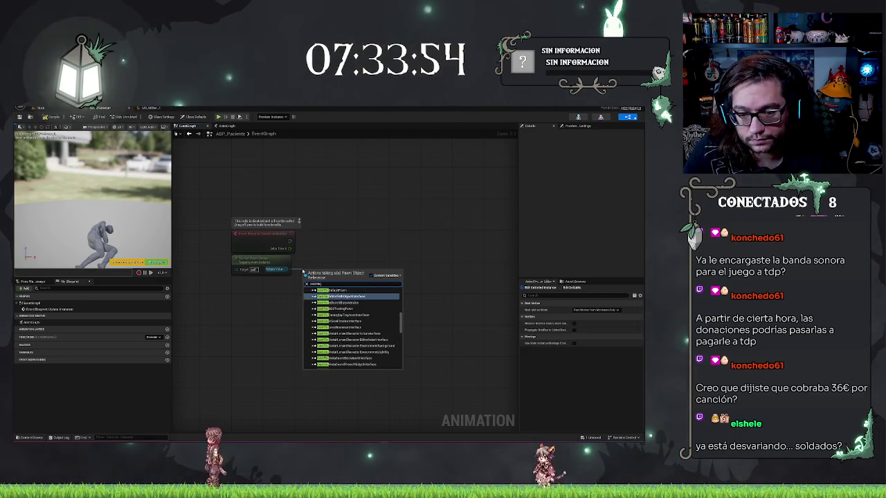
{"action": "type", "text": " pa"}
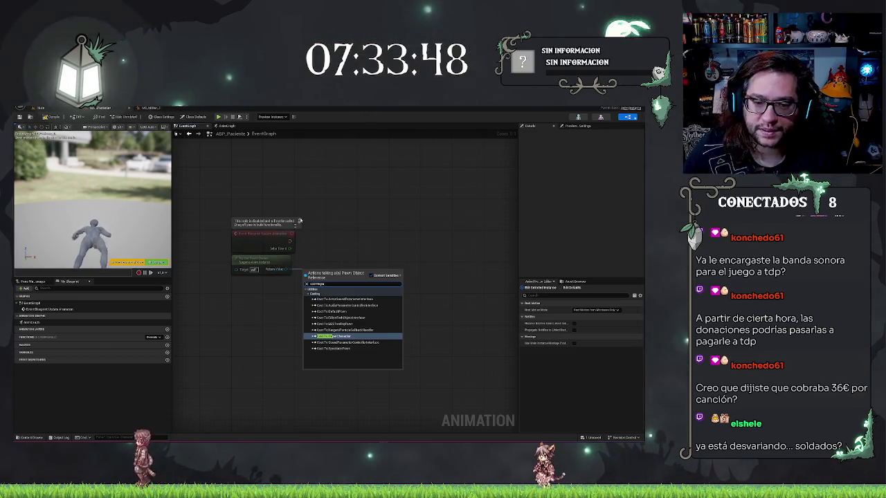
{"action": "key", "text": "Escape"}
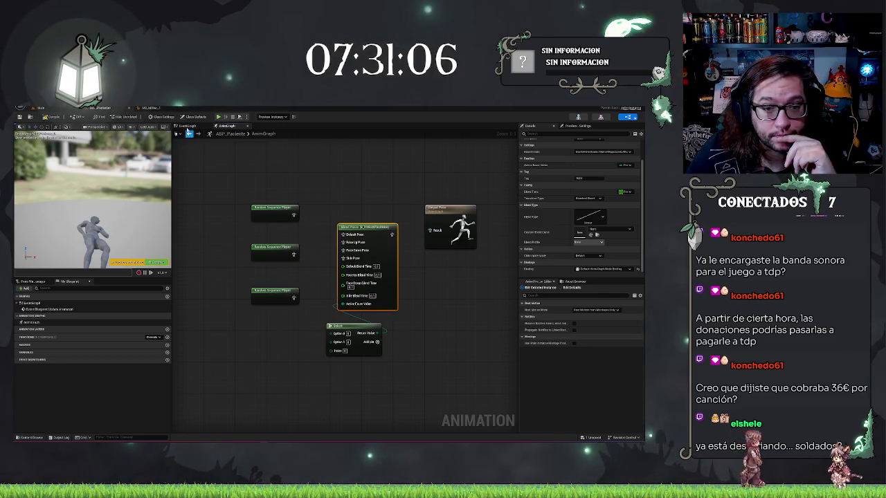
Show ABP_Paciente's EventGraph with its update-animation event and pawn owner nodes
{"action": "left_click", "coordinate": [187, 126]}
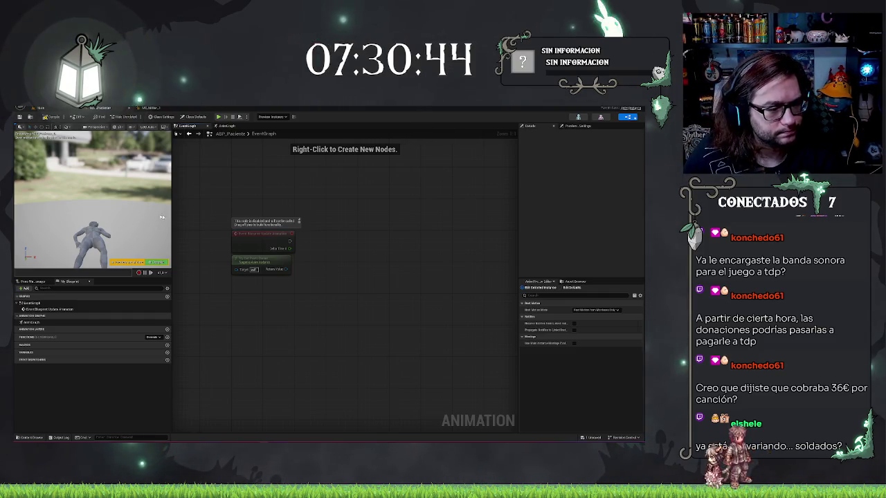
{"action": "left_click_drag", "start_coordinate": [289, 240], "coordinate": [315, 246]}
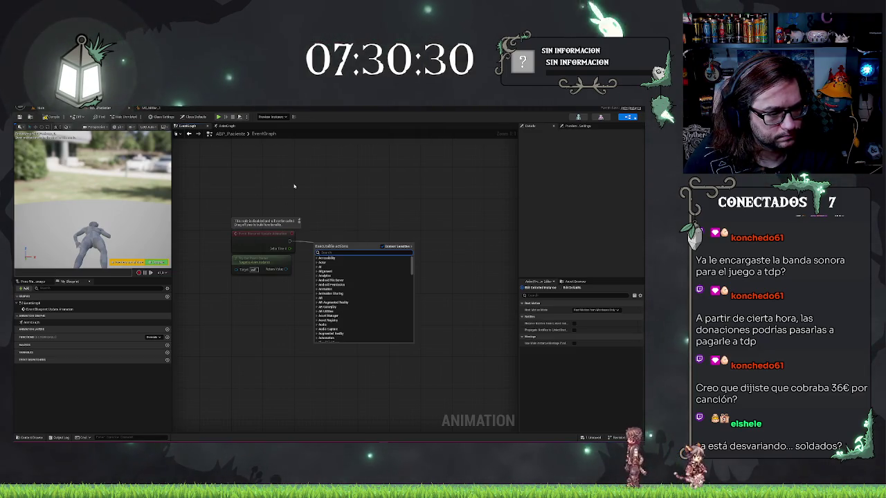
{"action": "left_click_drag", "start_coordinate": [279, 270], "coordinate": [296, 273]}
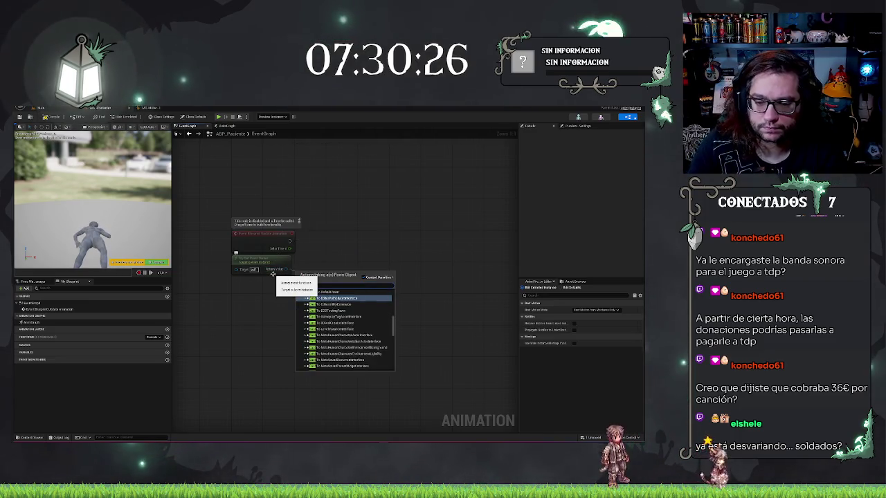
{"action": "type", "text": "cast to"}
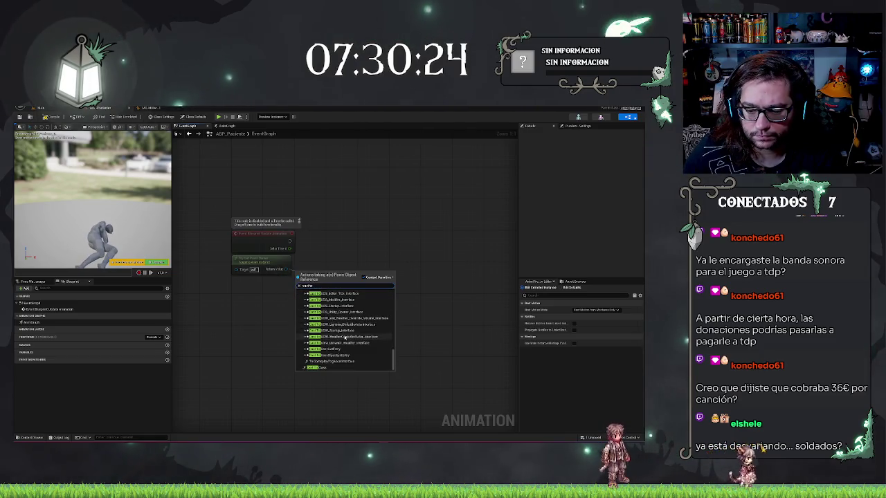
{"action": "scroll", "coordinate": [339, 332], "scroll_direction": "up", "scroll_amount": 10}
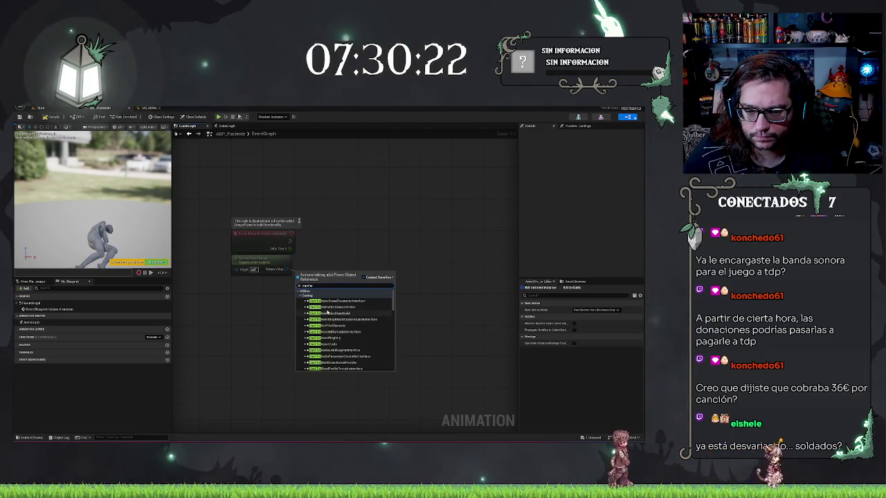
{"action": "scroll", "coordinate": [325, 308], "scroll_direction": "down", "scroll_amount": 3}
{"action": "scroll", "coordinate": [322, 303], "scroll_direction": "down", "scroll_amount": 10}
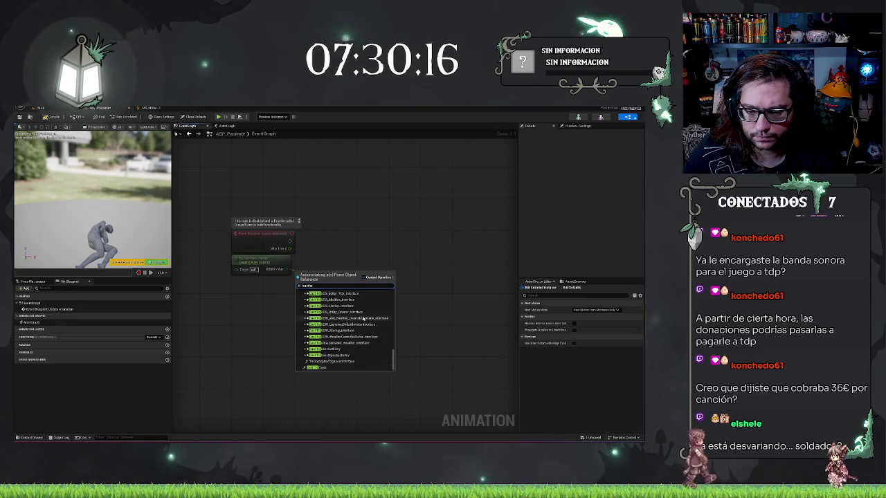
{"action": "scroll", "coordinate": [362, 318], "scroll_direction": "up", "scroll_amount": 5}
{"action": "type", "text": " NPC"}
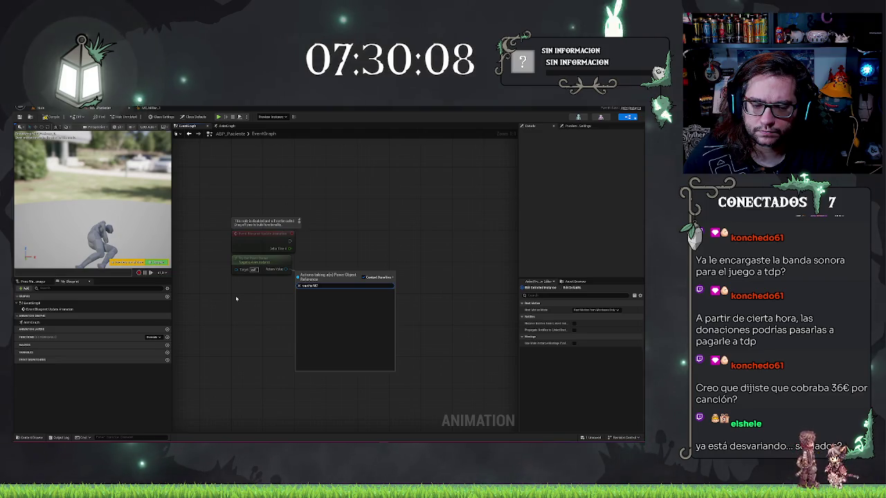
{"action": "left_click", "coordinate": [282, 311]}
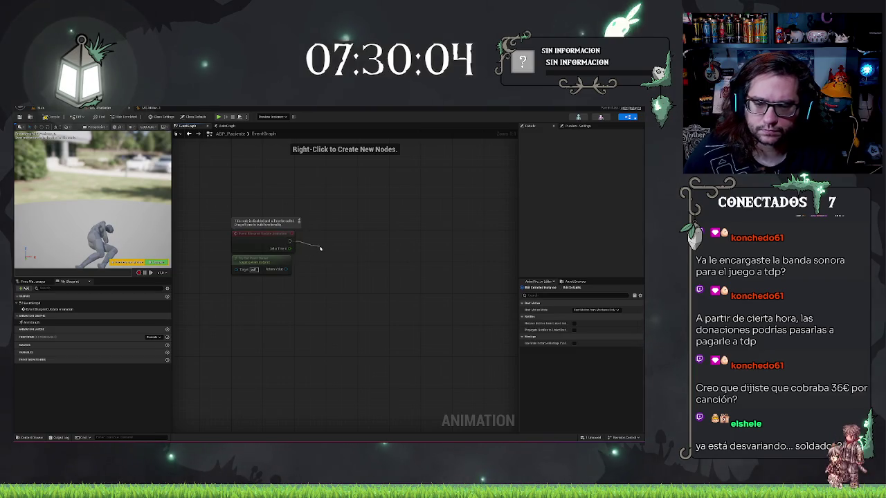
{"action": "left_click_drag", "start_coordinate": [321, 249], "coordinate": [320, 248]}
{"action": "type", "text": "get pawn"}
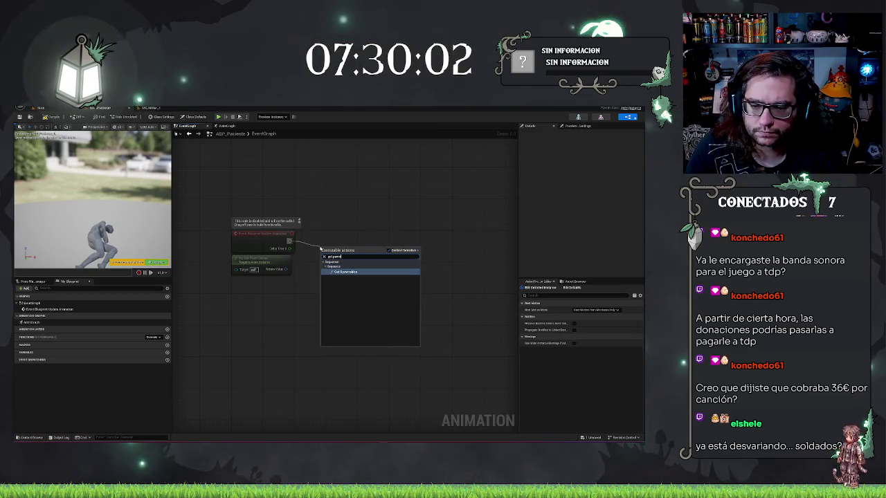
{"action": "key", "text": "Escape"}
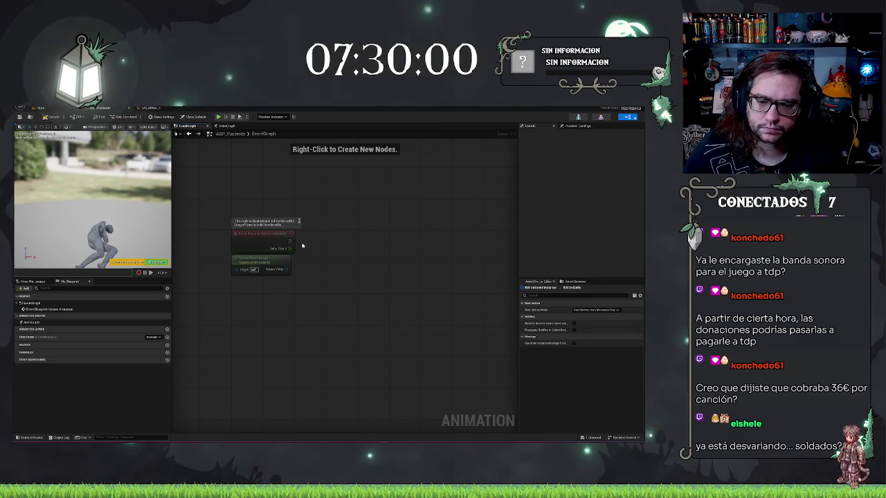
{"action": "left_click_drag", "start_coordinate": [289, 242], "coordinate": [319, 247]}
{"action": "type", "text": "owner"}
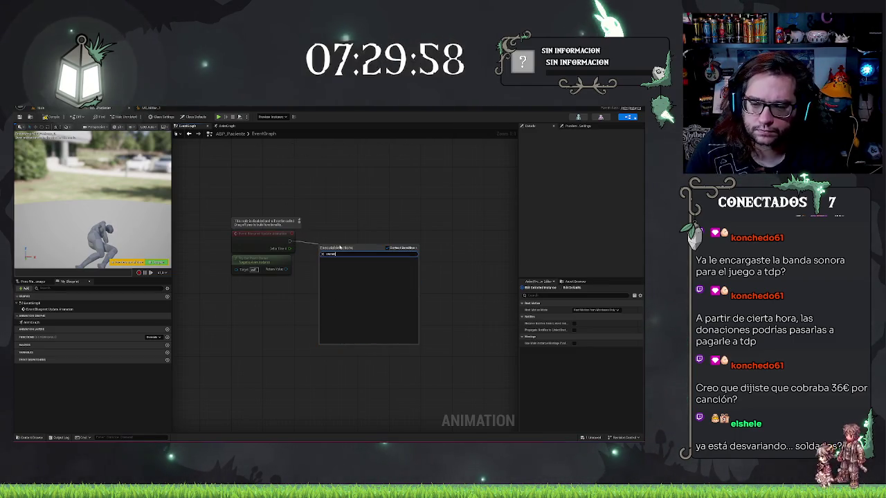
{"action": "key", "text": "Escape"}
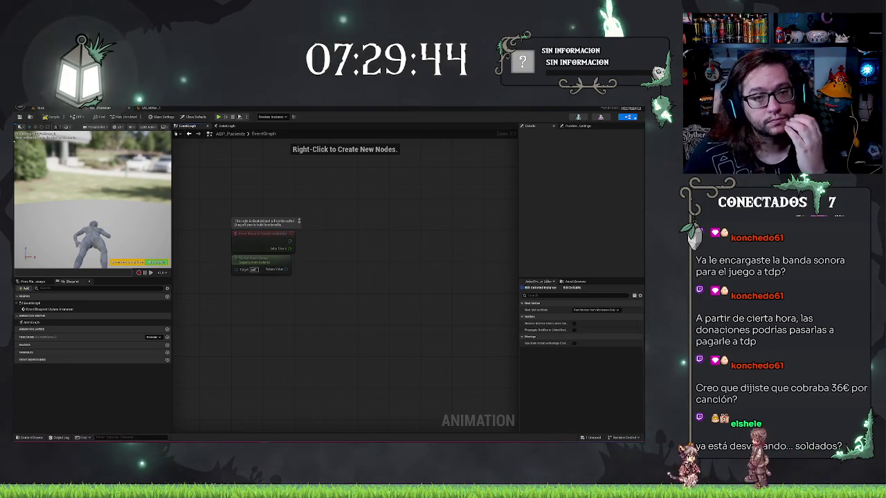
{"action": "left_click", "coordinate": [46, 118]}
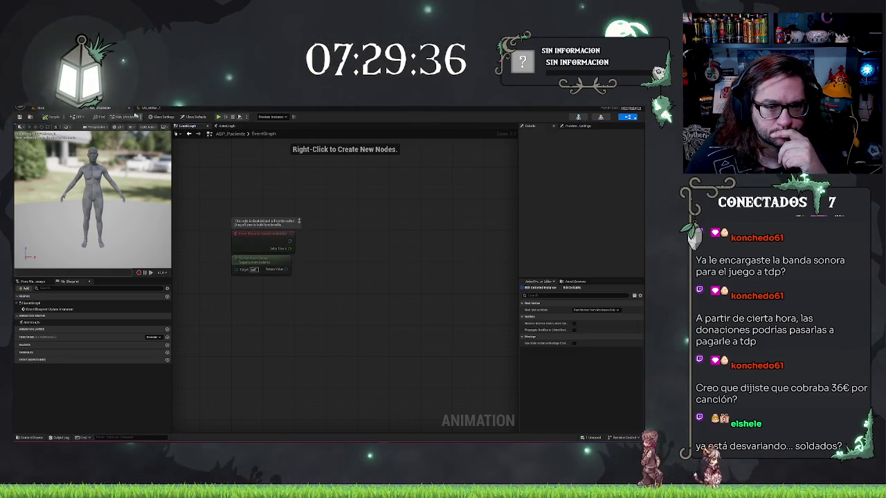
Return to the hospital level editor and open the first Favorites folder in the content browser
{"action": "left_click", "coordinate": [41, 108]}
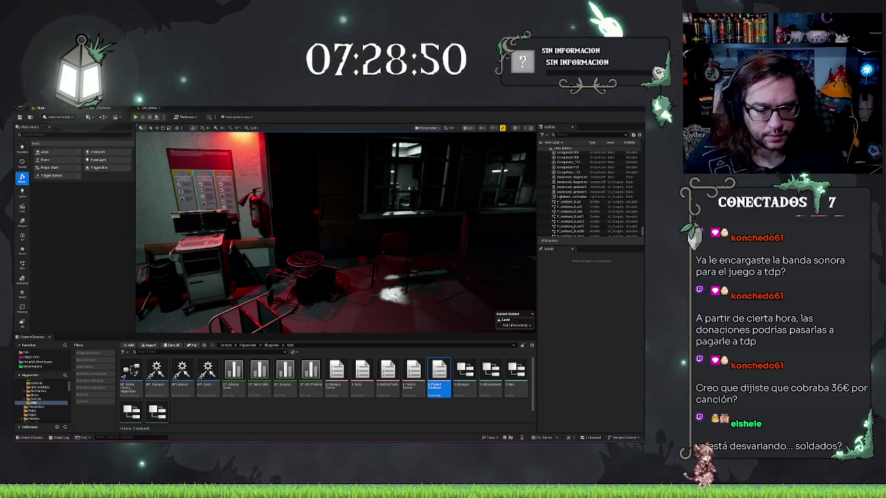
{"action": "left_click", "coordinate": [27, 353]}
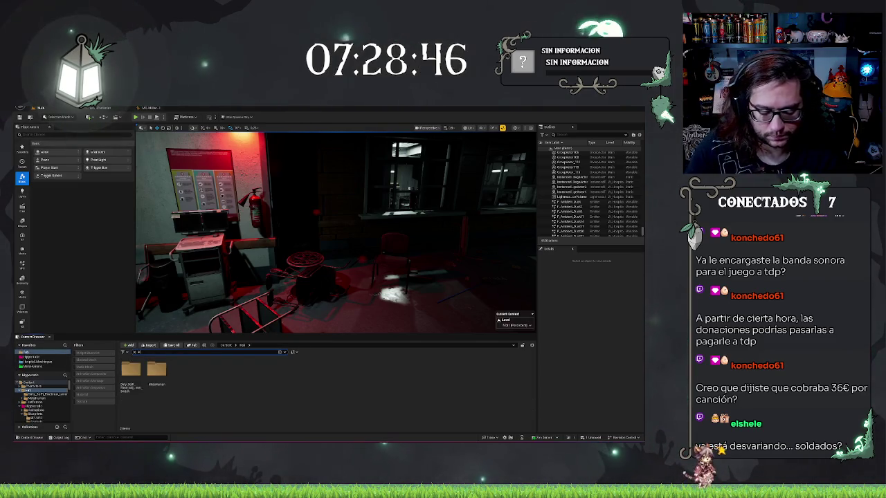
List the Content folder's character and skeleton assets in the content browser
{"action": "type", "text": "ig"}
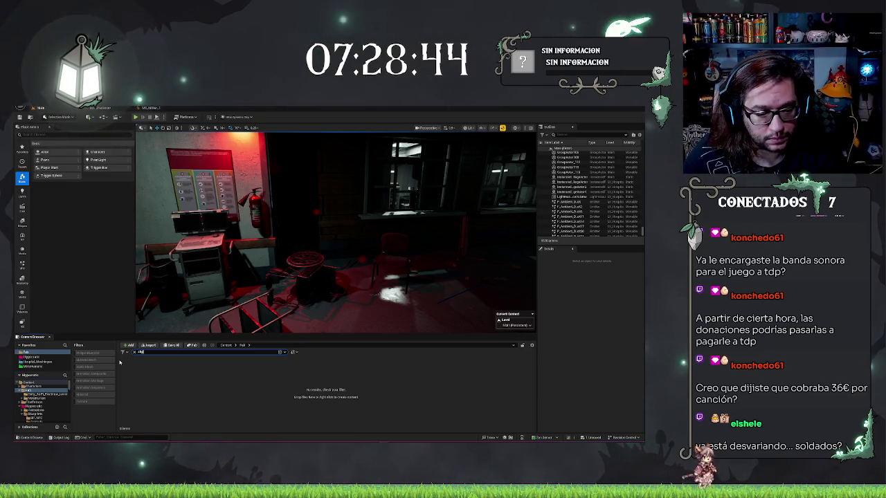
{"action": "type", "text": "swi"}
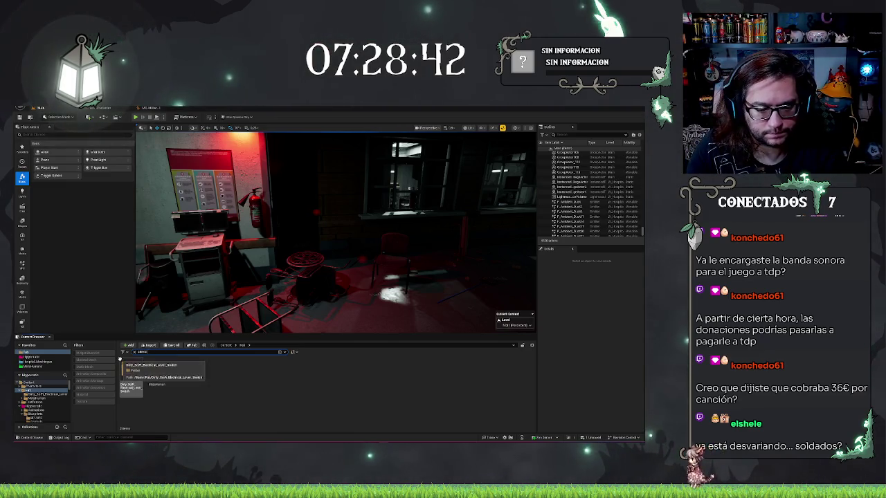
{"action": "type", "text": "="}
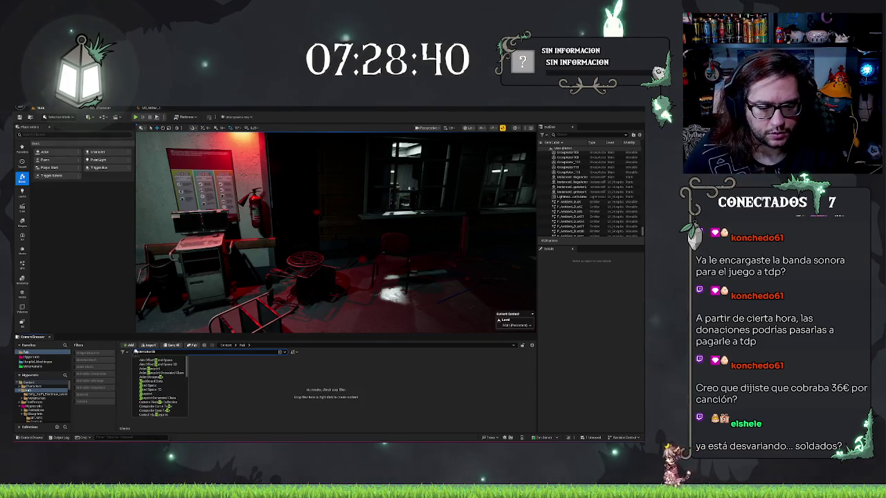
{"action": "key", "text": "Escape"}
{"action": "type", "text": "clip"}
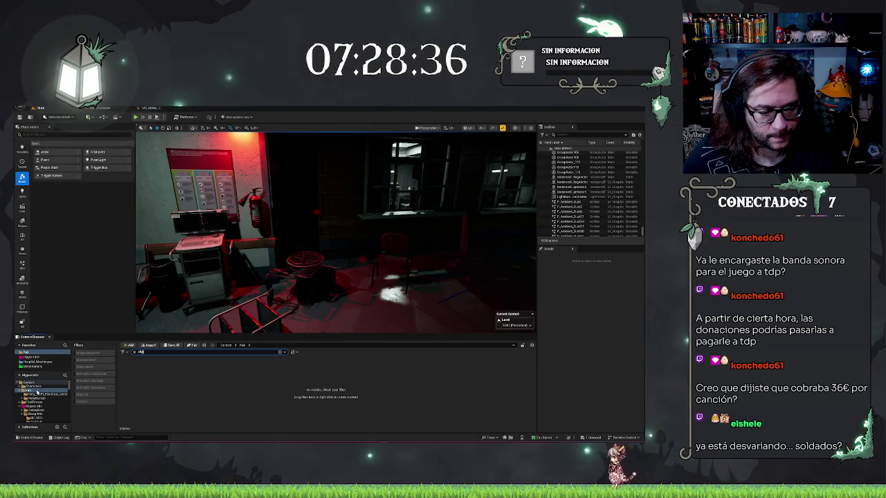
{"action": "left_click", "coordinate": [29, 382]}
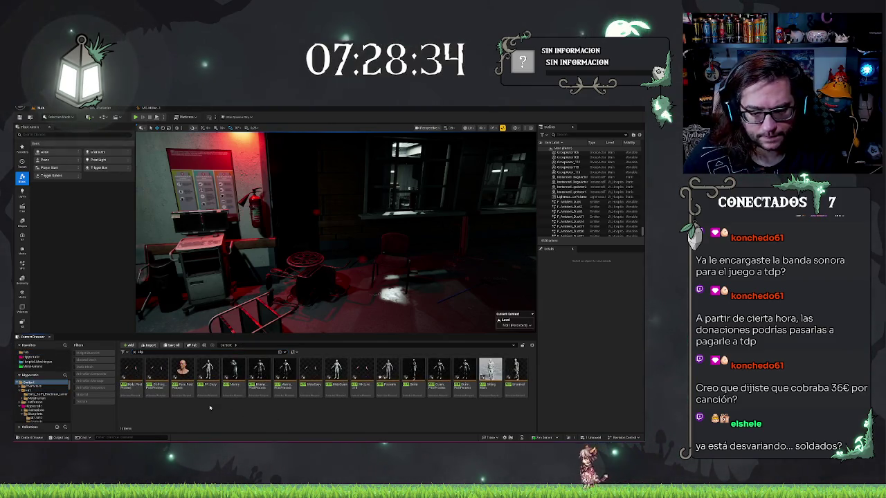
Open ABP_Unarmed and study its EventGraph's Get Owning Actor setup for reference
{"action": "double_click", "coordinate": [513, 392]}
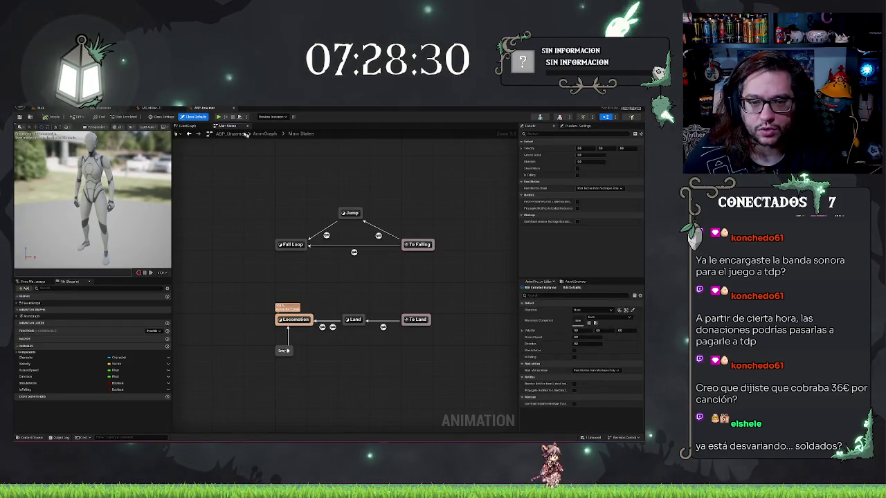
{"action": "left_click", "coordinate": [187, 126]}
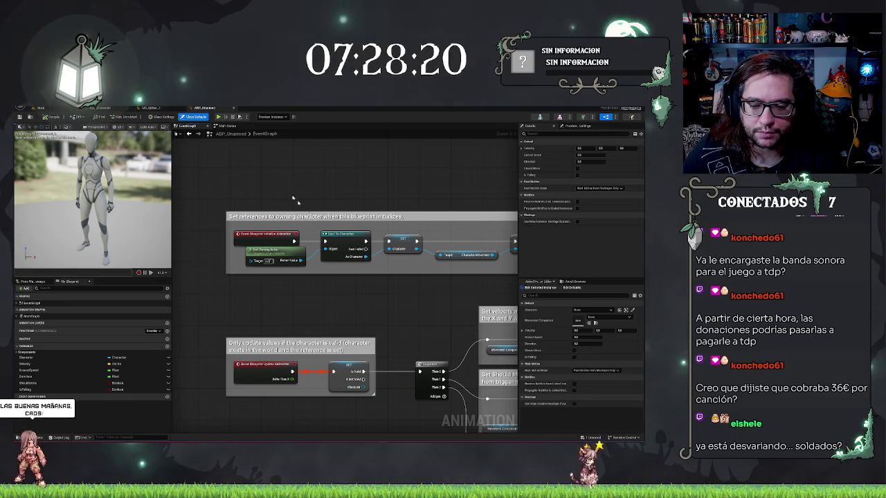
{"action": "mouse_move", "coordinate": [375, 292]}
{"action": "left_mouse_down"}
{"action": "mouse_move", "coordinate": [265, 243]}
{"action": "mouse_move", "coordinate": [400, 245]}
{"action": "left_mouse_up"}
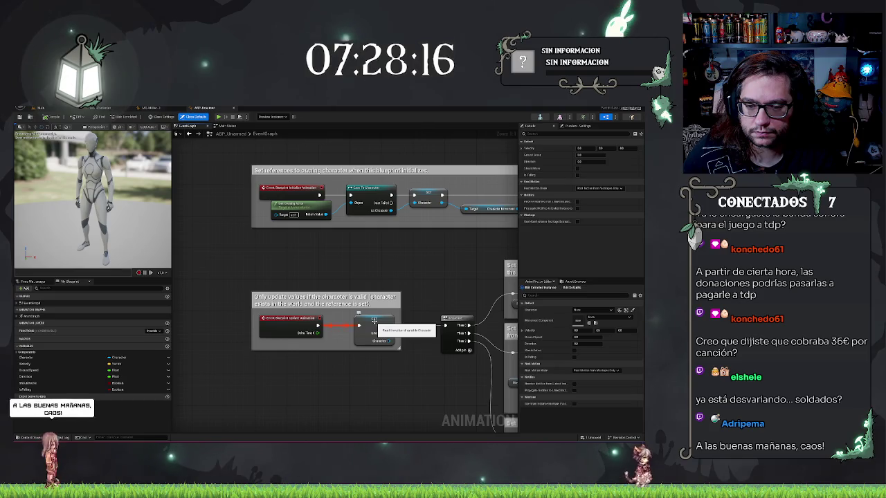
{"action": "left_click", "coordinate": [297, 208]}
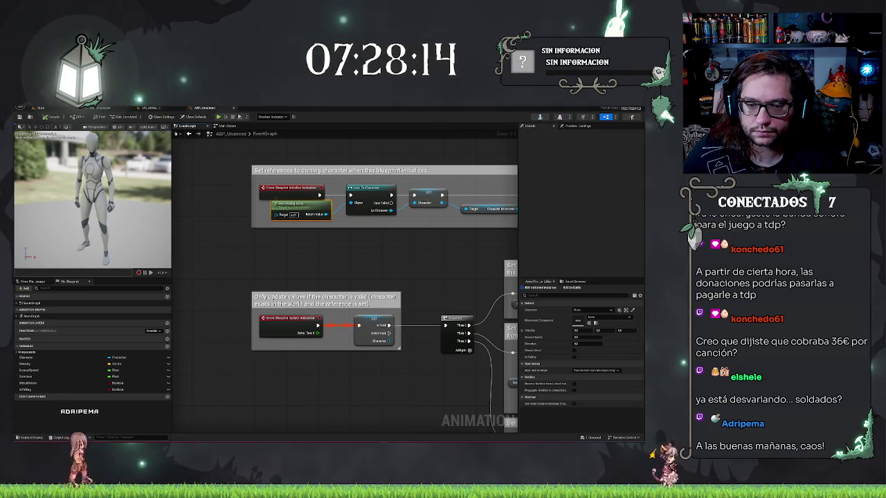
{"action": "left_click", "coordinate": [155, 108]}
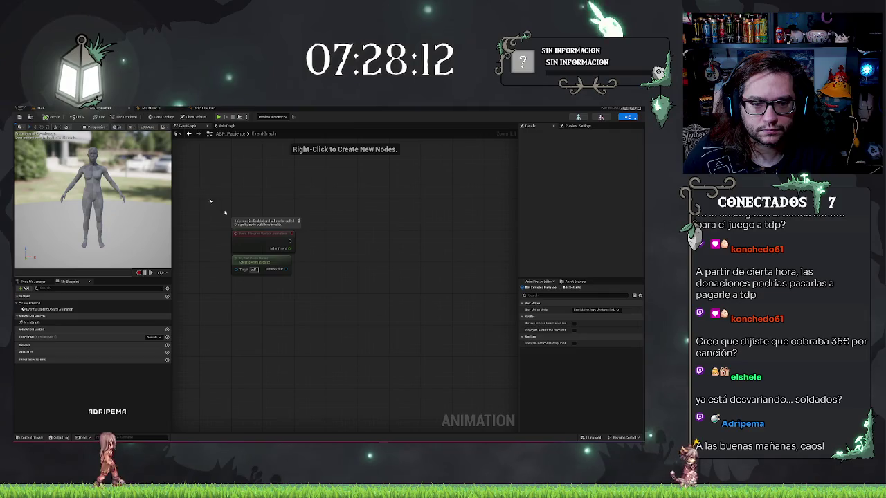
Add Get Owning Actor, cast it to BP_MC_Paciente, and convert the cast to a pure cast
{"action": "right_click", "coordinate": [293, 303]}
{"action": "type", "text": "get owning"}
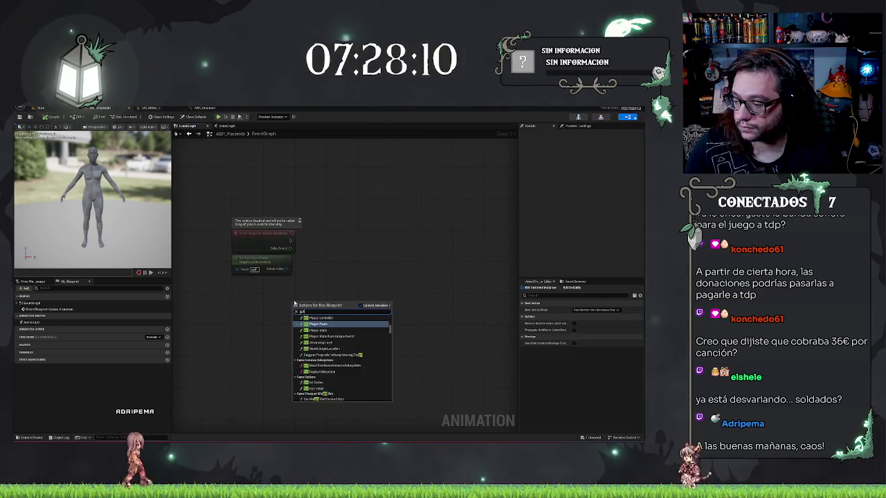
{"action": "key", "text": "Return"}
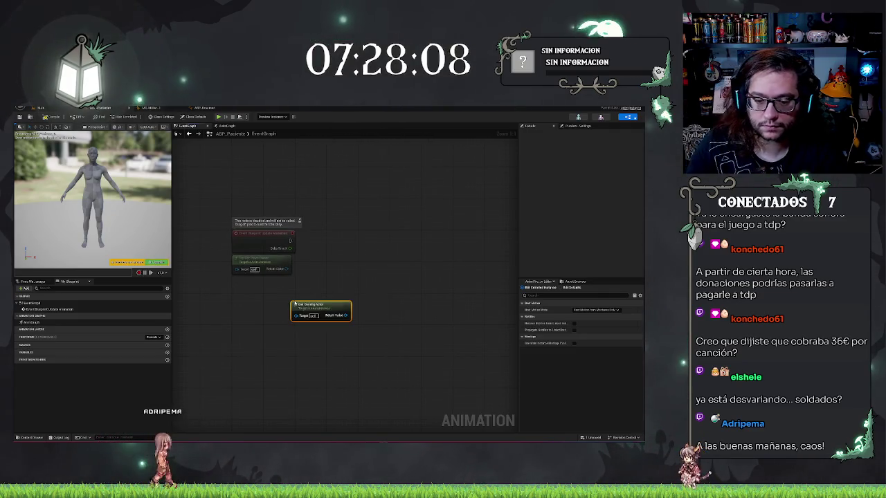
{"action": "mouse_move", "coordinate": [347, 315]}
{"action": "left_mouse_down"}
{"action": "mouse_move", "coordinate": [425, 314]}
{"action": "mouse_move", "coordinate": [358, 302]}
{"action": "left_mouse_up"}
{"action": "type", "text": "cast to bp"}
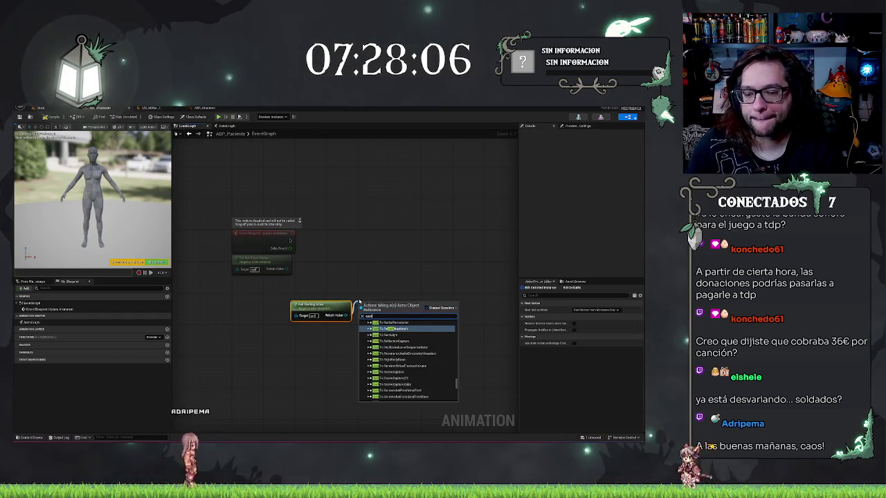
{"action": "key", "text": "Return"}
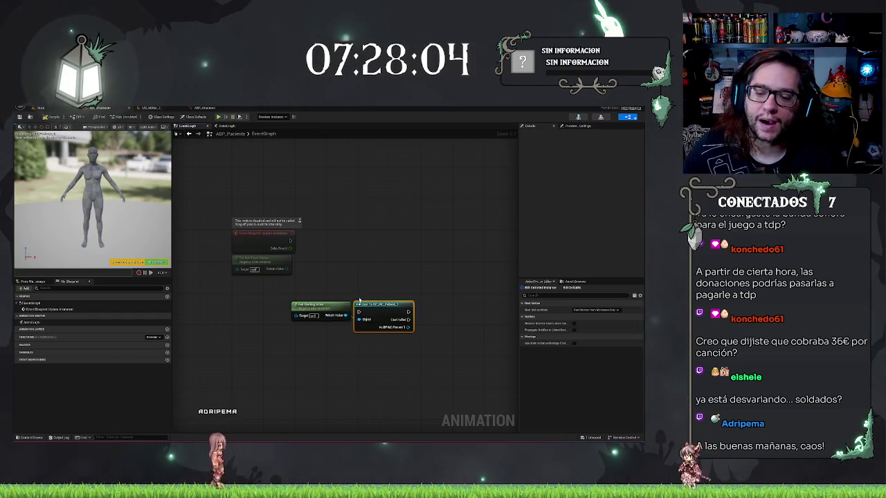
{"action": "right_click", "coordinate": [390, 309]}
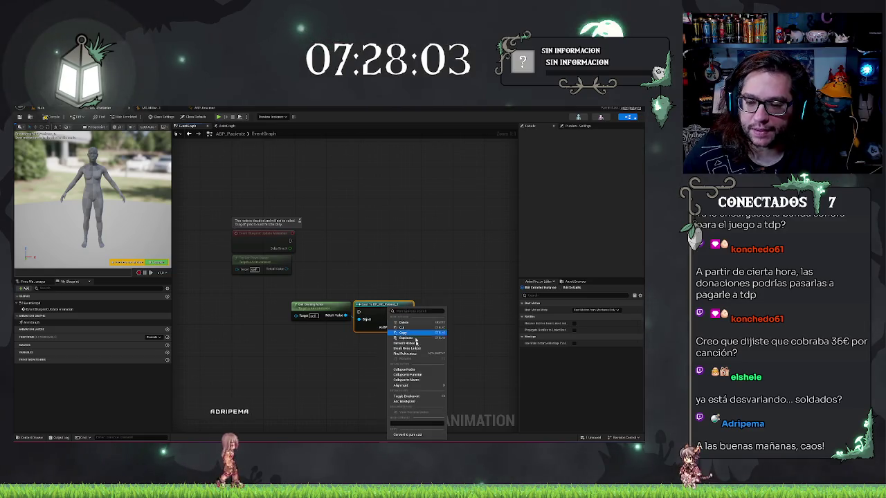
{"action": "left_click", "coordinate": [415, 435]}
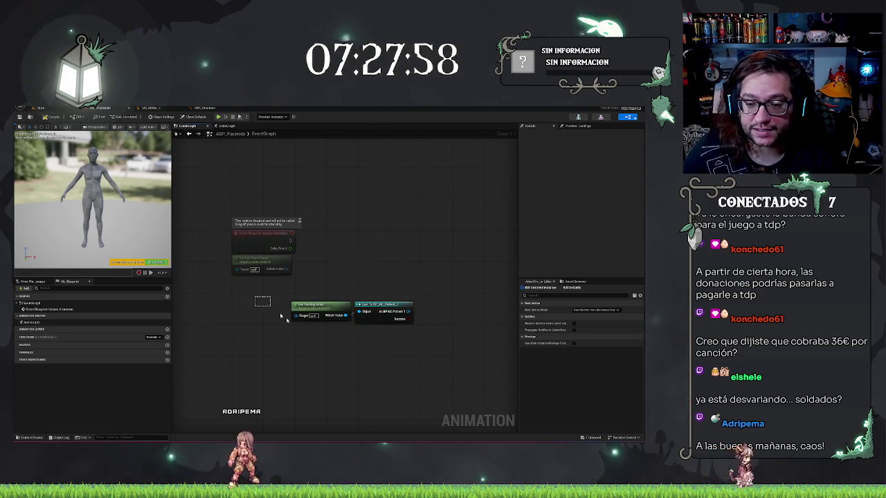
Move the Get Owning Actor and cast nodes left to tidy the graph
{"action": "mouse_move", "coordinate": [308, 306]}
{"action": "left_mouse_down"}
{"action": "mouse_move", "coordinate": [298, 306]}
{"action": "mouse_move", "coordinate": [311, 305]}
{"action": "left_mouse_up"}
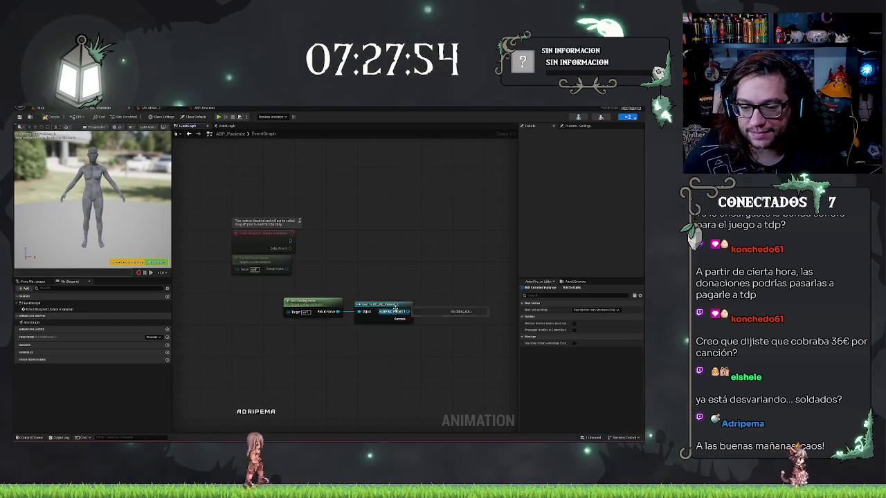
{"action": "left_click", "coordinate": [311, 301]}
{"action": "left_click", "coordinate": [386, 305], "text": "shift"}
{"action": "left_click_drag", "start_coordinate": [386, 305], "coordinate": [334, 297]}
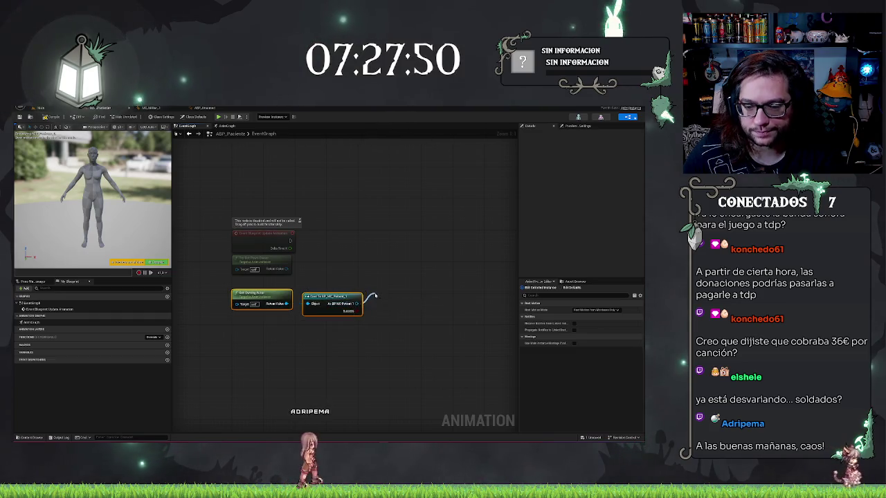
{"action": "left_click", "coordinate": [356, 251]}
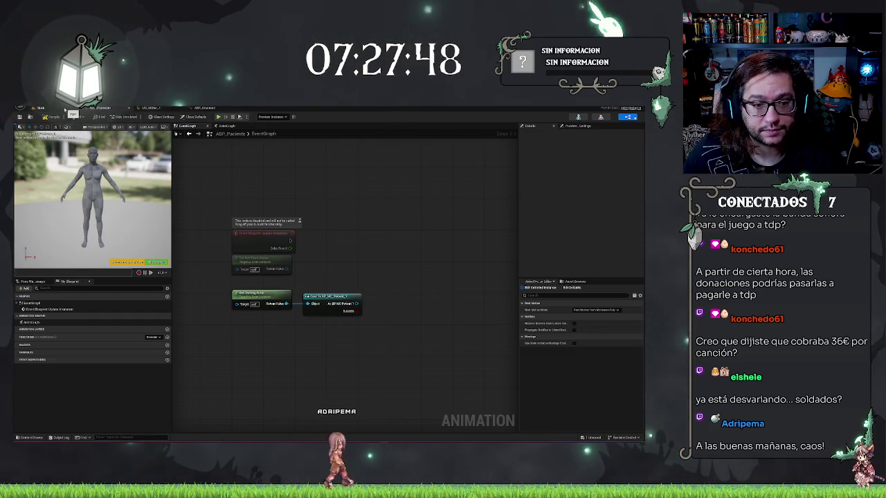
{"action": "left_click", "coordinate": [39, 108]}
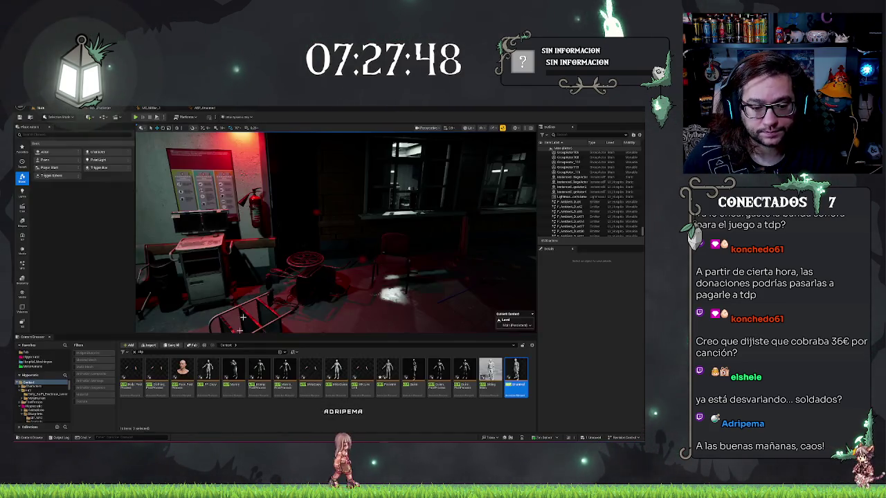
Search the MetaHumans folder for 'paciente' and open the BP_MC_Paciente blueprint
{"action": "left_click", "coordinate": [35, 352]}
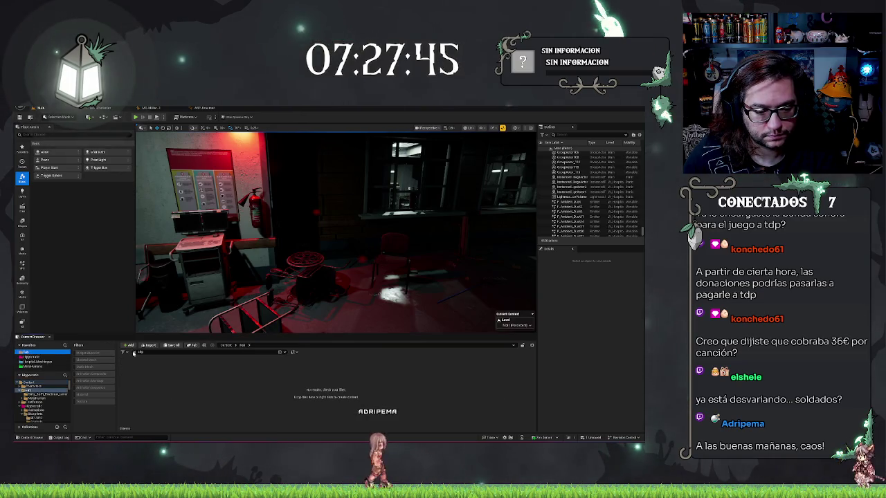
{"action": "left_click", "coordinate": [34, 366]}
{"action": "left_click", "coordinate": [155, 353]}
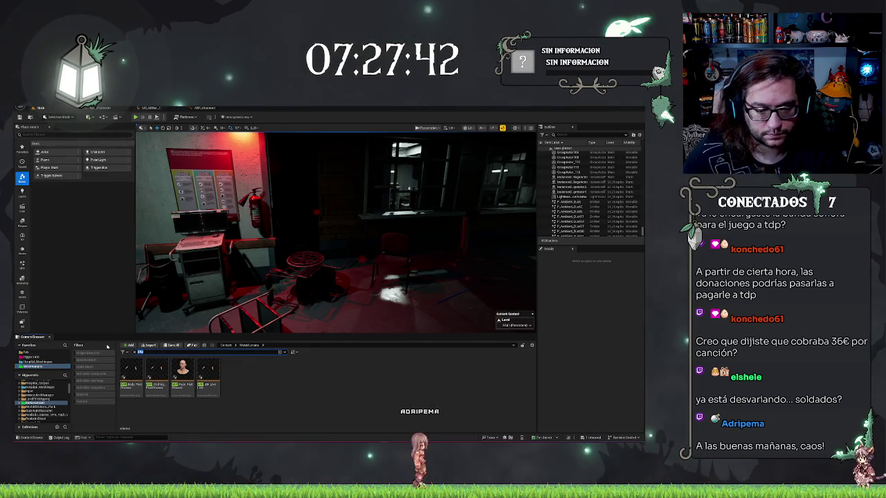
{"action": "type", "text": "paciente"}
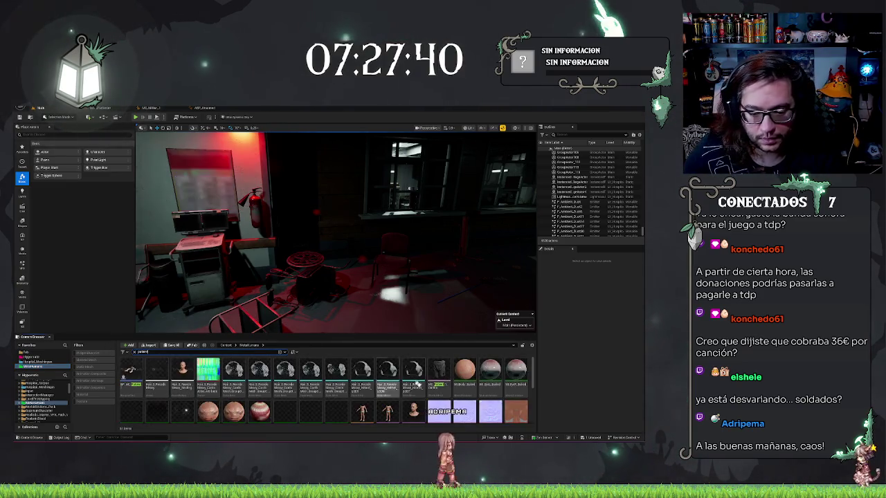
{"action": "scroll", "coordinate": [491, 397], "scroll_direction": "up", "scroll_amount": 2}
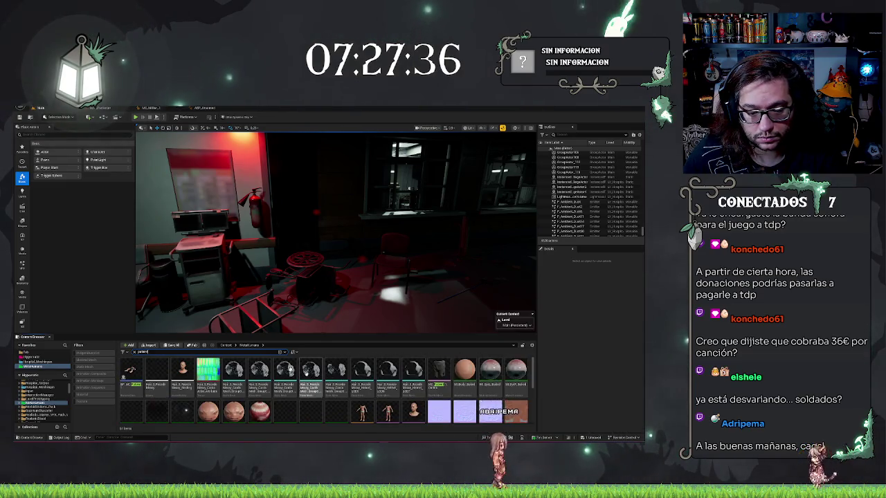
{"action": "left_click", "coordinate": [132, 369]}
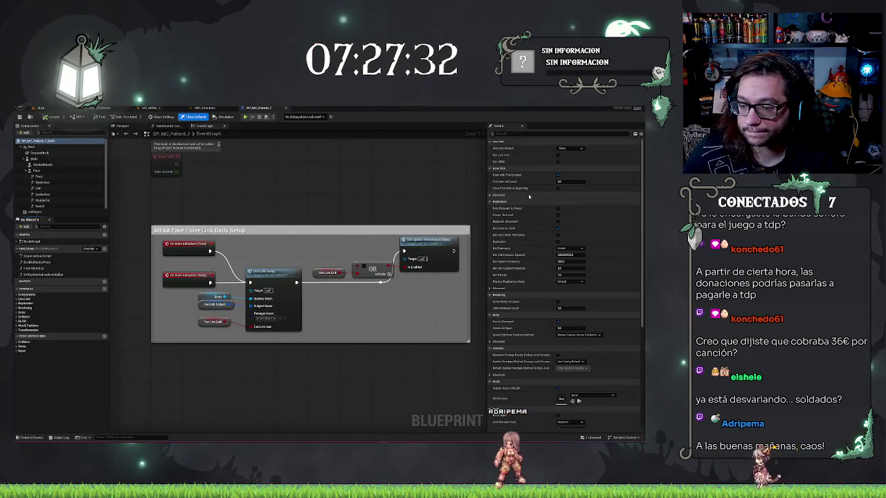
Add a MyAnim variable of type E Patient Positions to BP_MC_Paciente
{"action": "left_click_drag", "start_coordinate": [312, 171], "coordinate": [306, 310]}
{"action": "left_click_drag", "start_coordinate": [217, 195], "coordinate": [268, 228]}
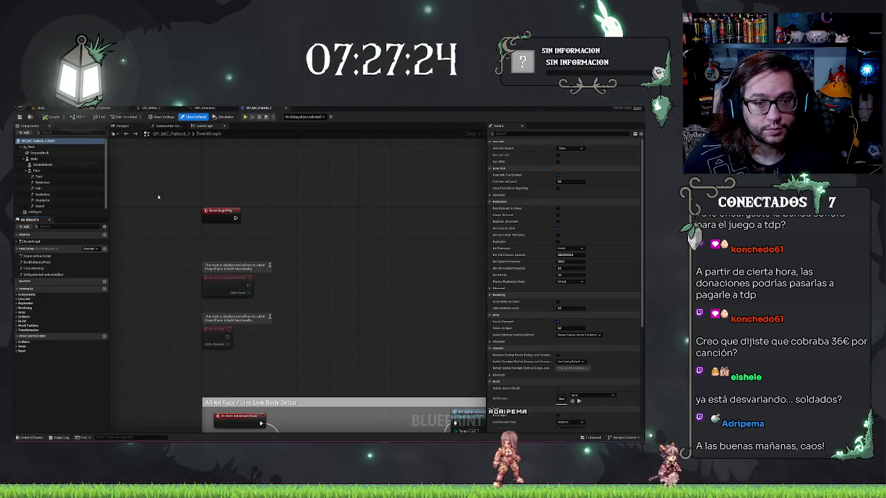
{"action": "left_click", "coordinate": [105, 289]}
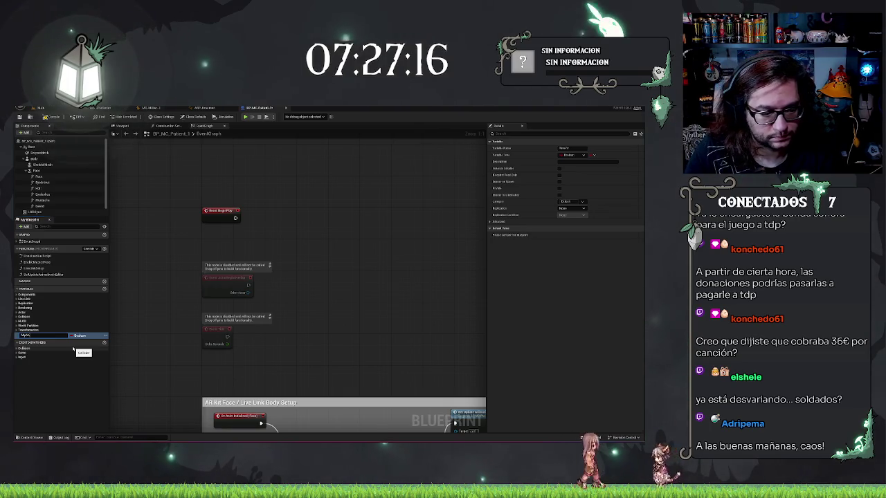
{"action": "key", "text": "Return"}
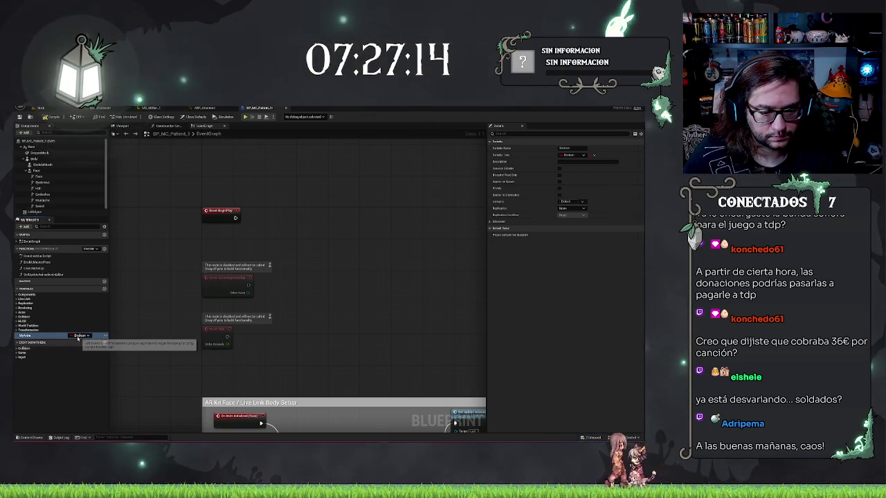
{"action": "left_click", "coordinate": [78, 336]}
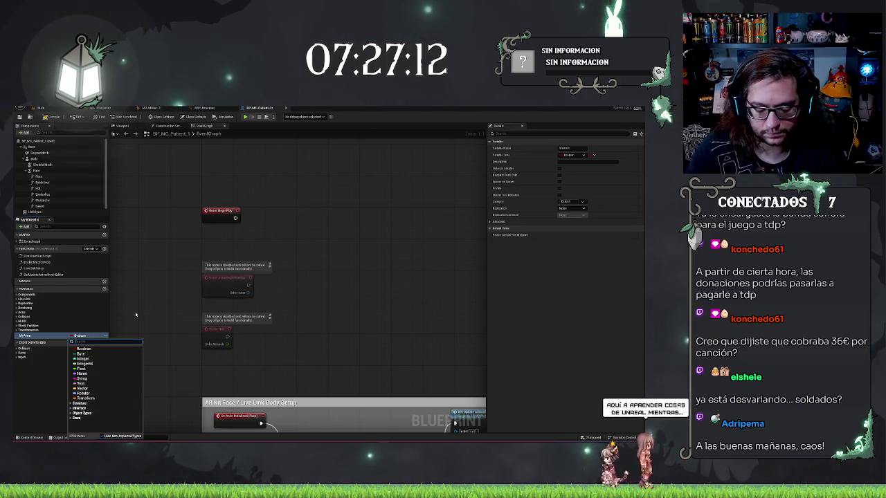
{"action": "type", "text": "patient"}
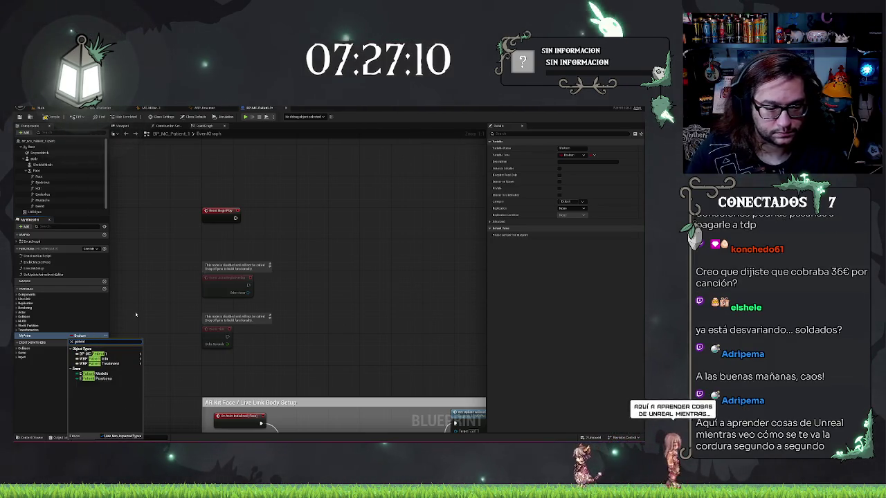
{"action": "left_click", "coordinate": [97, 378]}
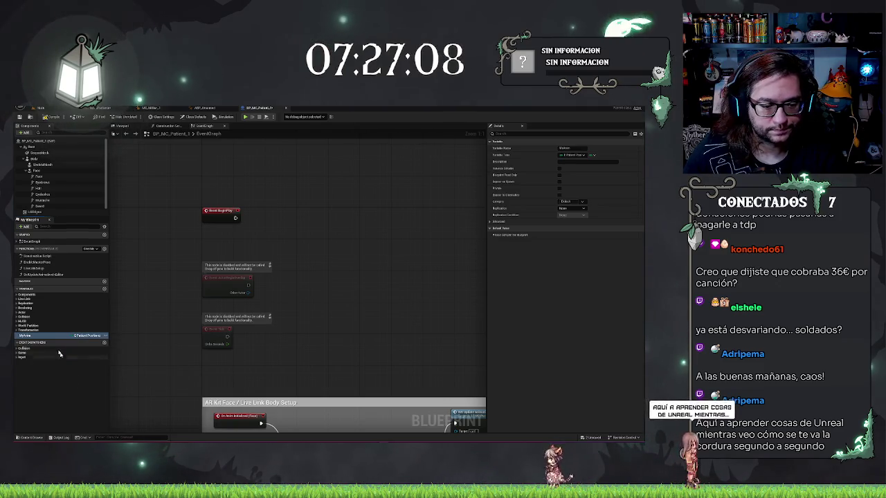
Place a Set MyAnim node beside BeginPlay, undoing an accidental Random Array Item node
{"action": "mouse_move", "coordinate": [25, 336]}
{"action": "left_mouse_down"}
{"action": "mouse_move", "coordinate": [315, 220]}
{"action": "mouse_move", "coordinate": [307, 228]}
{"action": "left_mouse_up"}
{"action": "type", "text": "rand"}
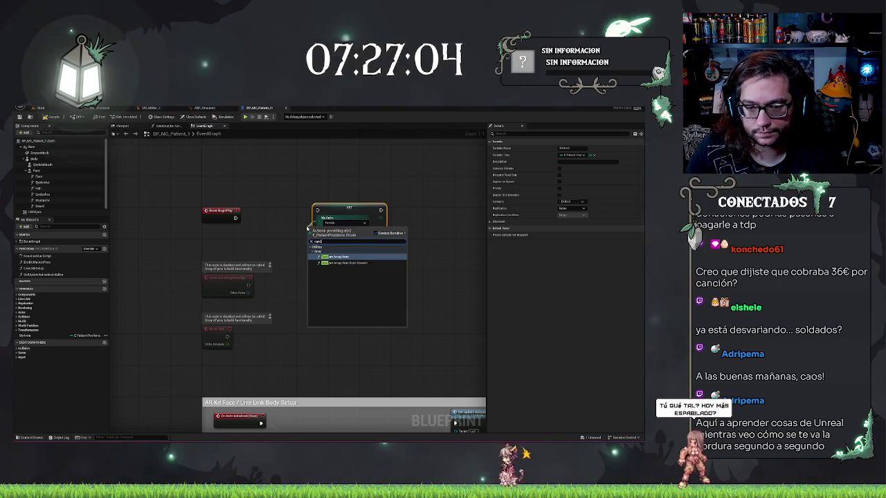
{"action": "key", "text": "Return"}
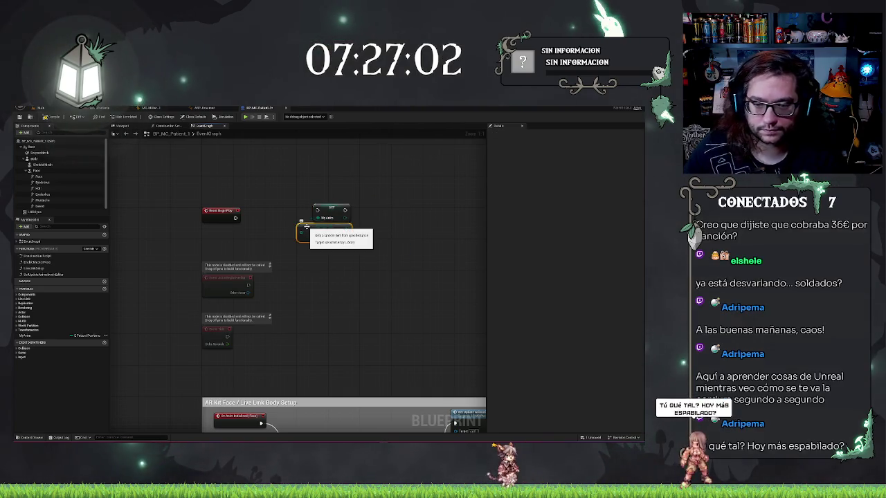
{"action": "key", "text": "ctrl+z"}
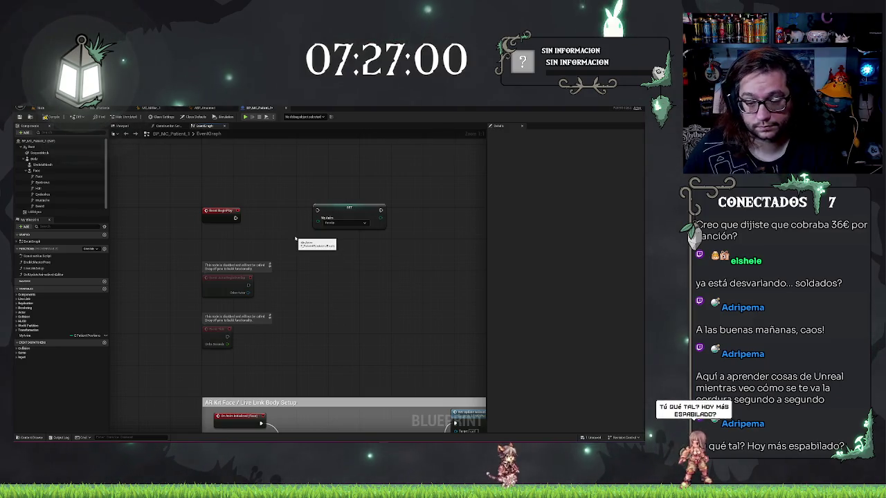
Check the setter's pose options and try a 'get' search from its input, then dismiss it
{"action": "left_click", "coordinate": [363, 223]}
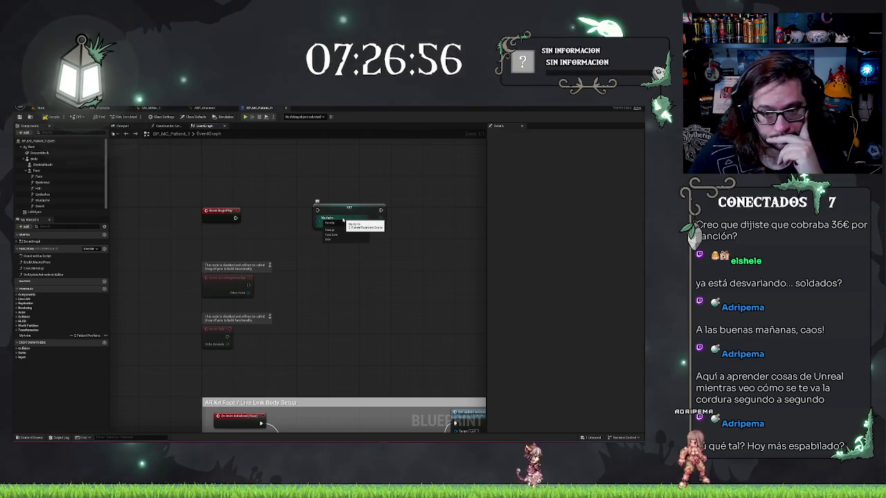
{"action": "left_click", "coordinate": [320, 222]}
{"action": "left_click_drag", "start_coordinate": [320, 223], "coordinate": [290, 246]}
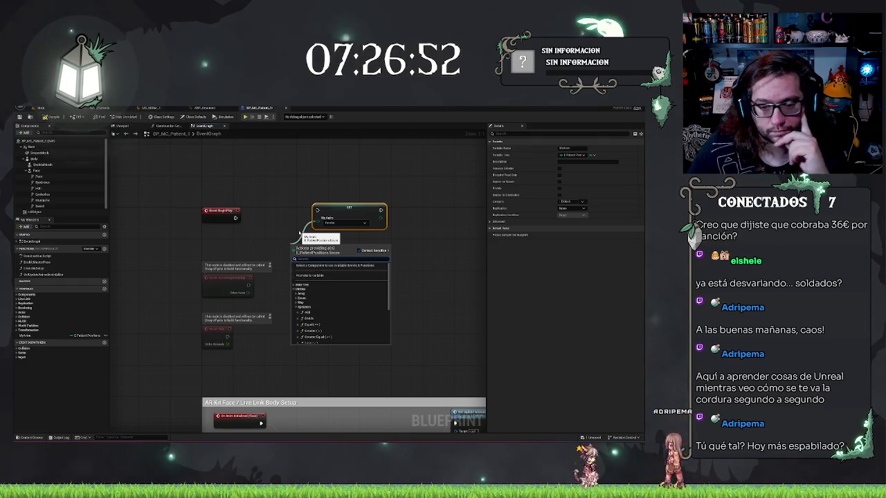
{"action": "type", "text": "get"}
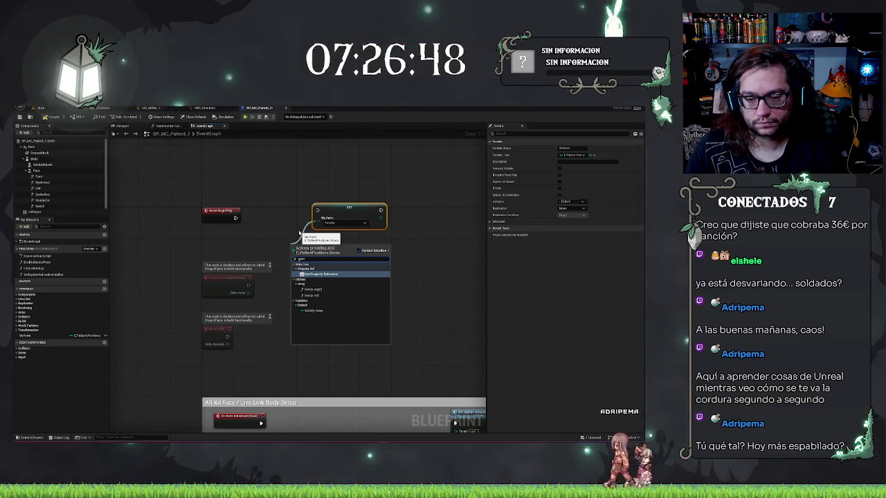
{"action": "left_click", "coordinate": [299, 233]}
{"action": "left_click", "coordinate": [274, 229]}
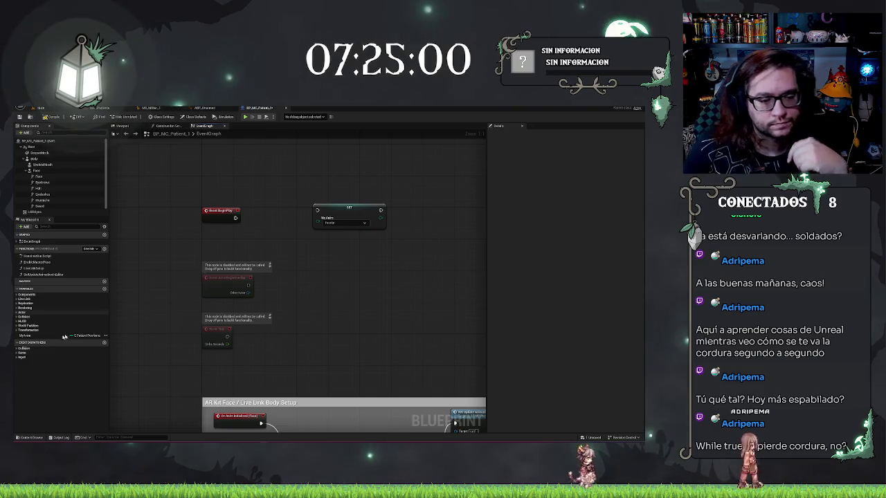
Try a MyAnim getter and Get Property Reference node for the setter input, then undo them
{"action": "mouse_move", "coordinate": [26, 336]}
{"action": "left_mouse_down"}
{"action": "mouse_move", "coordinate": [223, 242]}
{"action": "mouse_move", "coordinate": [254, 244]}
{"action": "left_mouse_up"}
{"action": "left_click", "coordinate": [232, 249]}
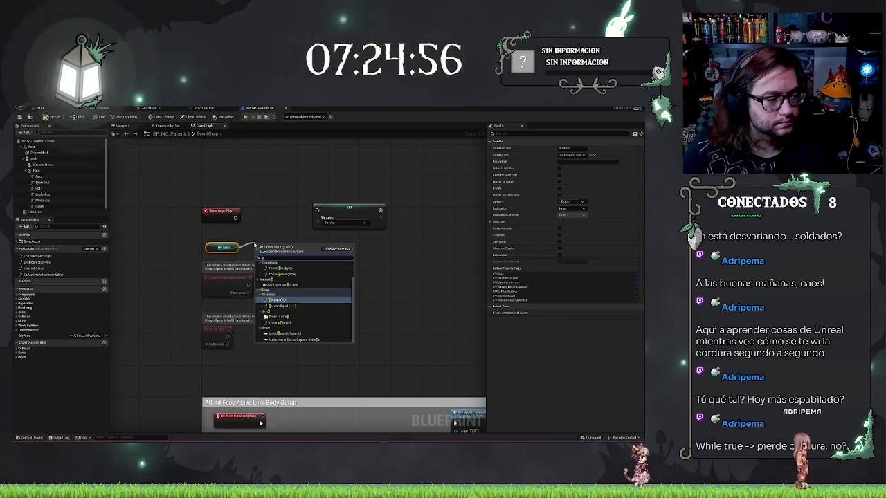
{"action": "type", "text": "set"}
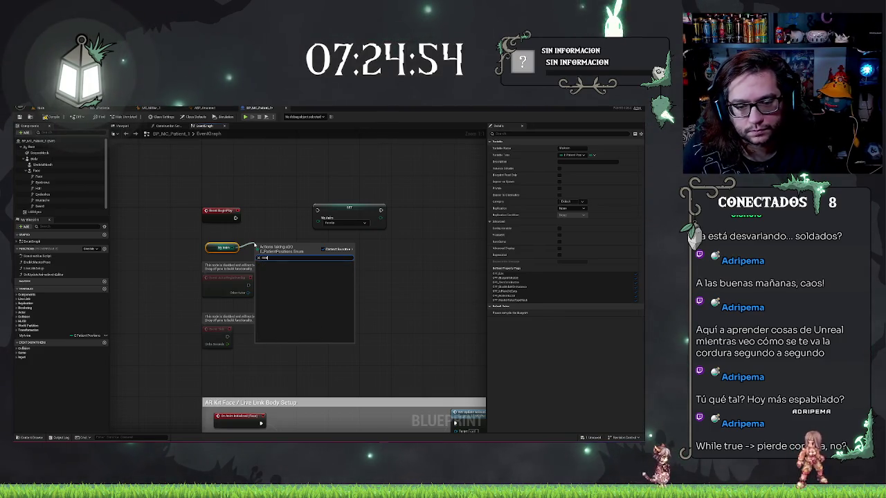
{"action": "key", "text": "BackSpace"}
{"action": "key", "text": "BackSpace"}
{"action": "key", "text": "BackSpace"}
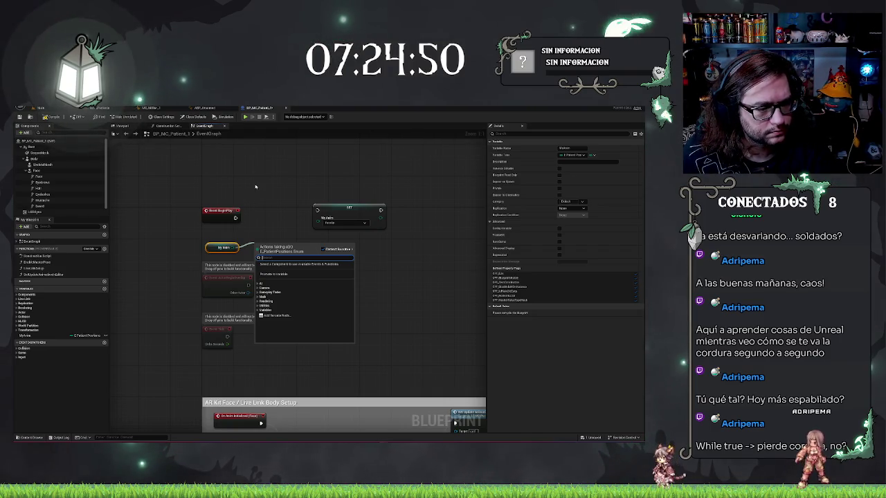
{"action": "left_click_drag", "start_coordinate": [318, 218], "coordinate": [295, 227]}
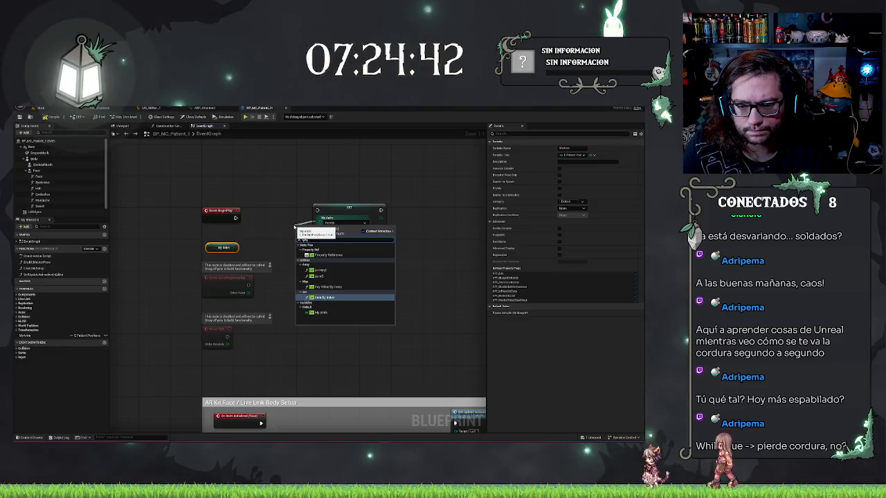
{"action": "left_click", "coordinate": [329, 255]}
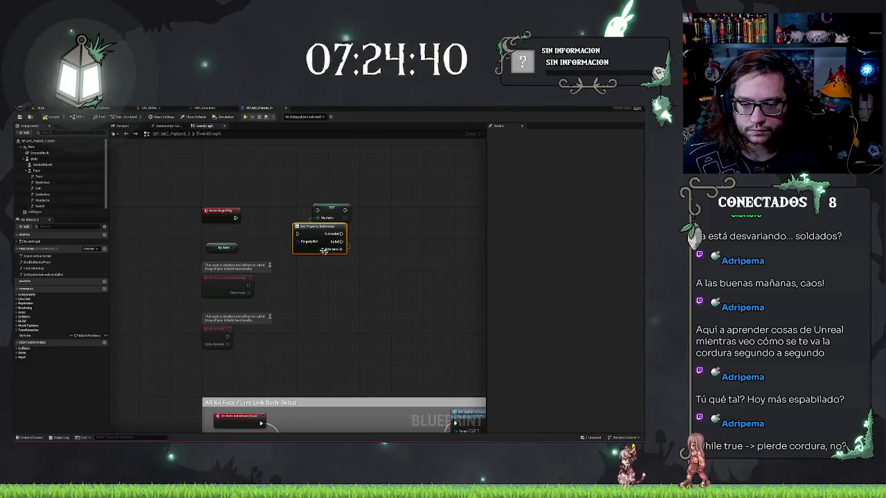
{"action": "key", "text": "ctrl+z"}
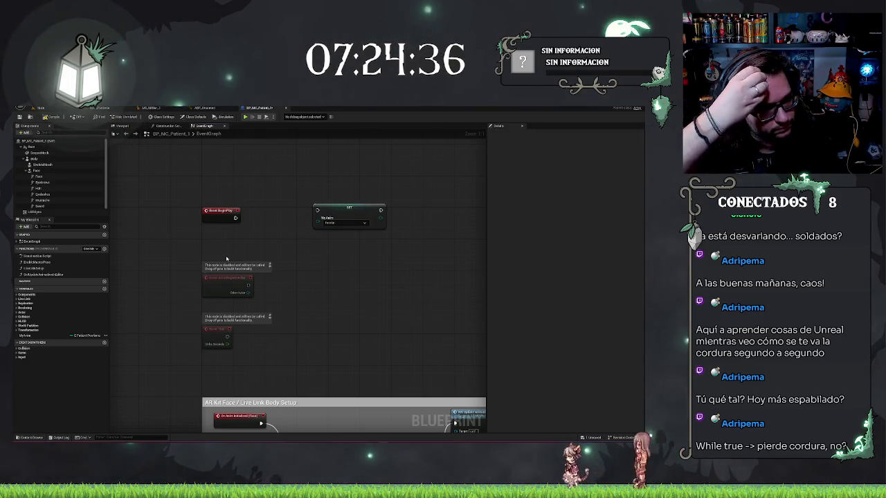
{"action": "left_click_drag", "start_coordinate": [260, 231], "coordinate": [262, 230]}
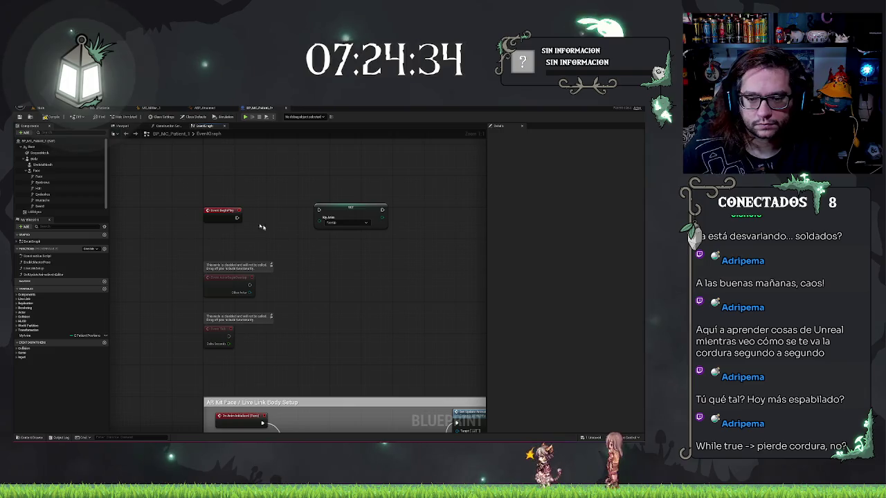
Search blueprint actions for 'randomity', then clear it and dismiss the menu without adding a node
{"action": "right_click", "coordinate": [373, 277]}
{"action": "type", "text": "randomb"}
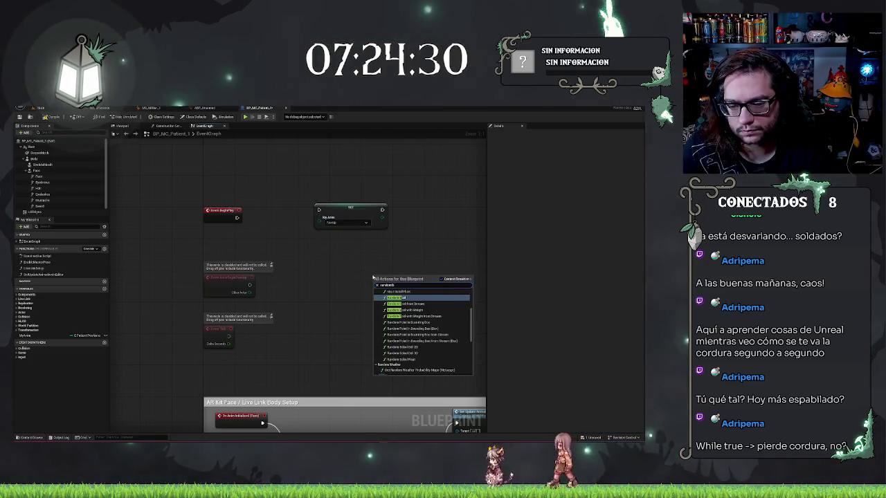
{"action": "key", "text": "BackSpace"}
{"action": "type", "text": "ity"}
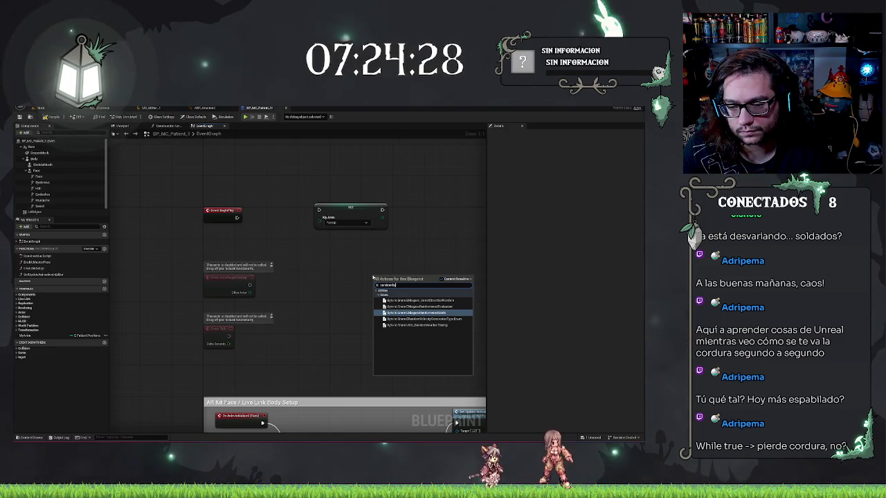
{"action": "key", "text": "ctrl+a"}
{"action": "key", "text": "BackSpace"}
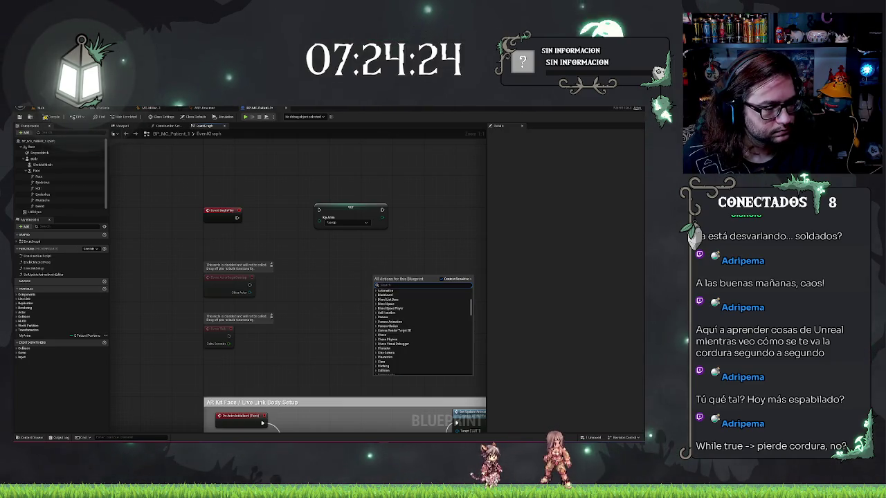
{"action": "key", "text": "Escape"}
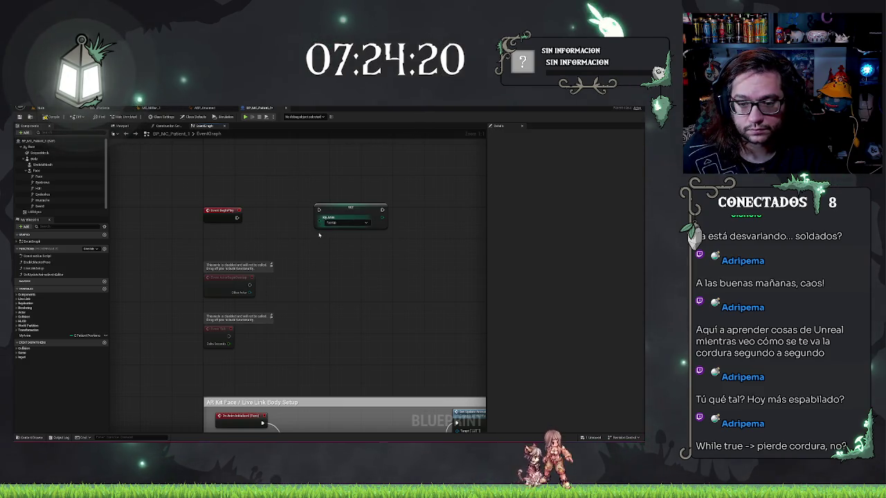
Feed the SET input from a three-option Select node with Option 1 FaceDown and Option 2 Side
{"action": "left_click_drag", "start_coordinate": [319, 218], "coordinate": [318, 235]}
{"action": "type", "text": "select"}
{"action": "key", "text": "Return"}
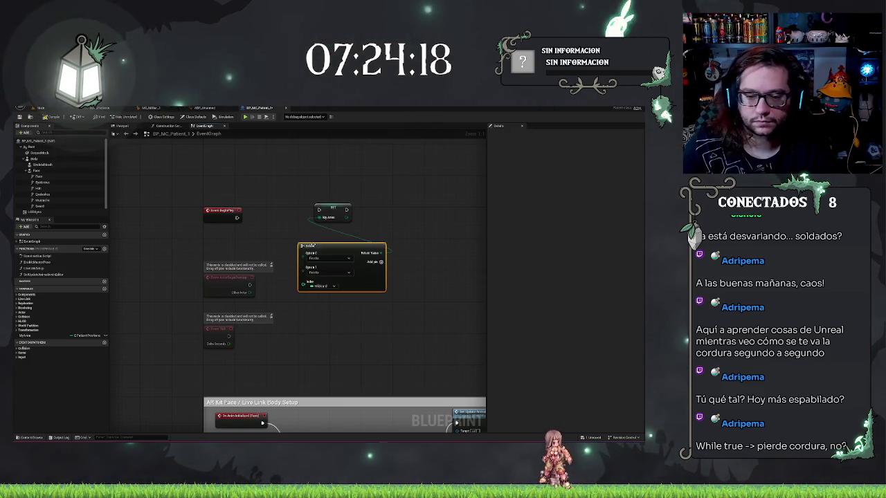
{"action": "left_click_drag", "start_coordinate": [359, 246], "coordinate": [377, 238]}
{"action": "left_click", "coordinate": [396, 255]}
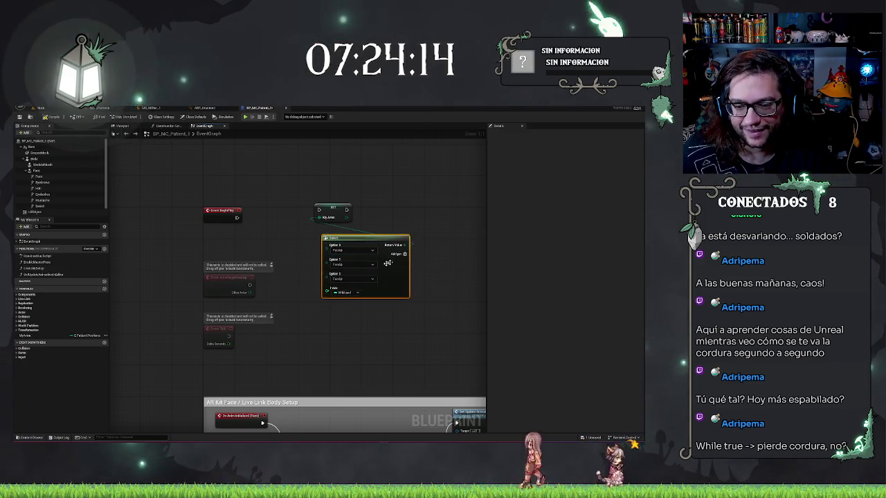
{"action": "left_click", "coordinate": [343, 265]}
{"action": "left_click", "coordinate": [342, 275]}
{"action": "left_click", "coordinate": [353, 279]}
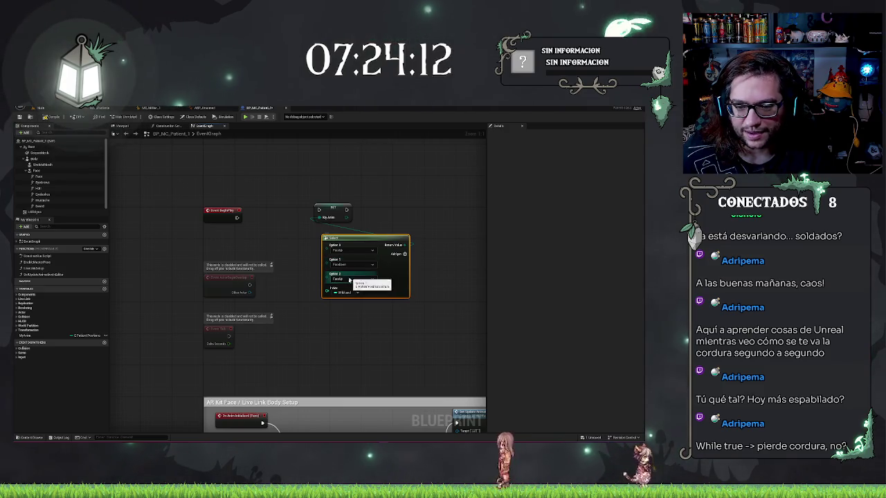
{"action": "left_click", "coordinate": [349, 296]}
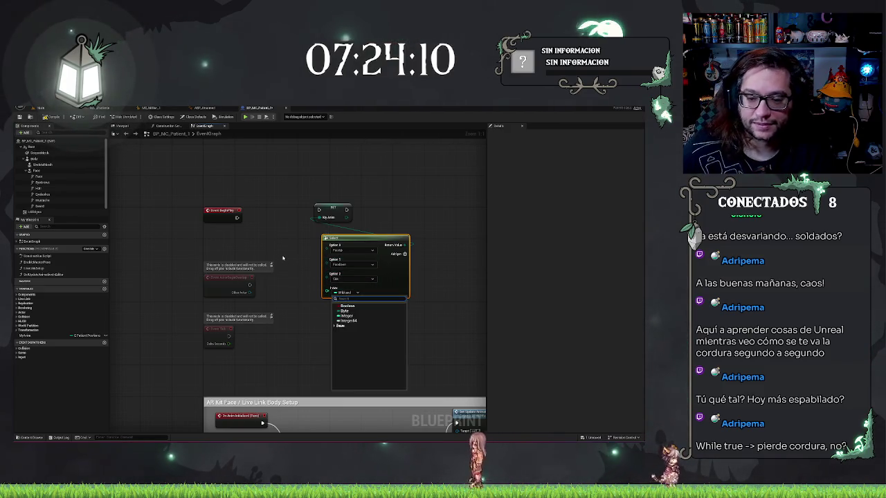
Add a Random Integer node and wire it into the Select node's Index
{"action": "left_click_drag", "start_coordinate": [326, 292], "coordinate": [283, 245]}
{"action": "type", "text": "random"}
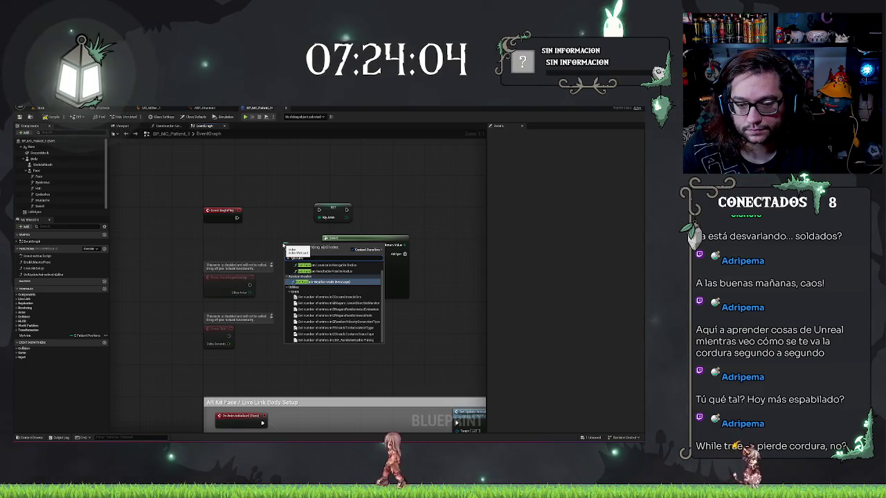
{"action": "type", "text": "i"}
{"action": "key", "text": "BackSpace"}
{"action": "key", "text": "BackSpace"}
{"action": "key", "text": "BackSpace"}
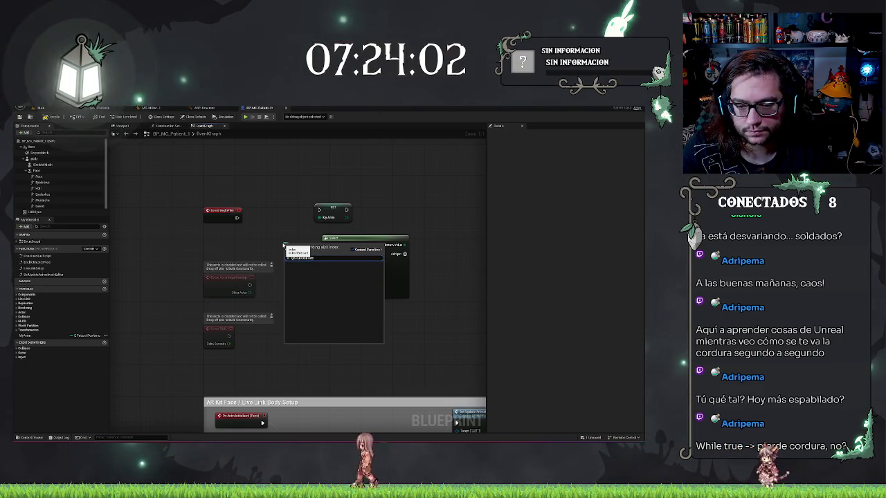
{"action": "right_click", "coordinate": [258, 242]}
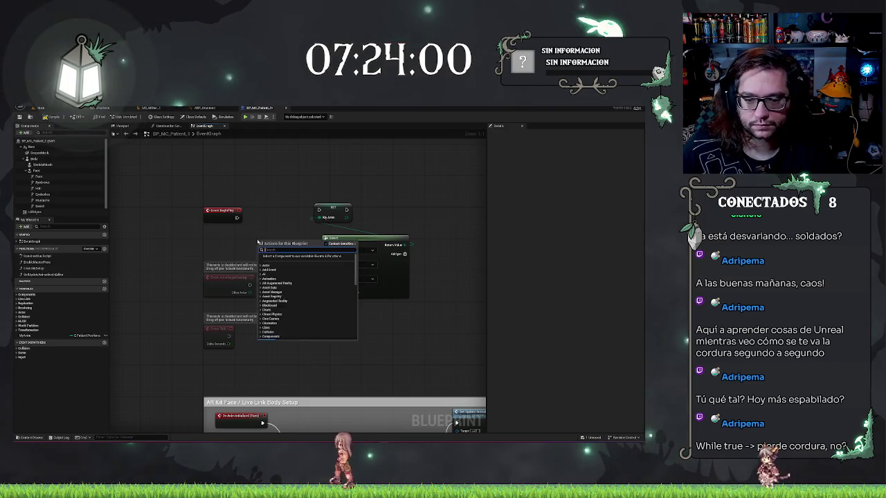
{"action": "type", "text": "getrandomreach"}
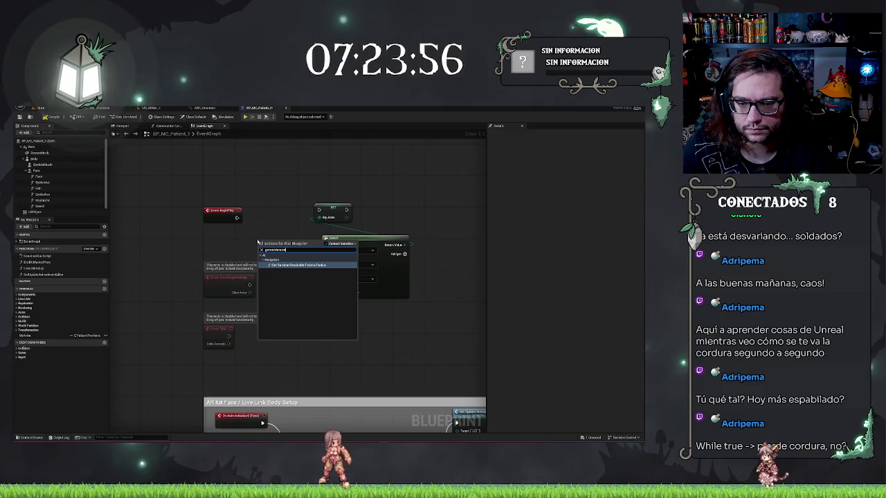
{"action": "key", "text": "BackSpace"}
{"action": "key", "text": "BackSpace"}
{"action": "key", "text": "BackSpace"}
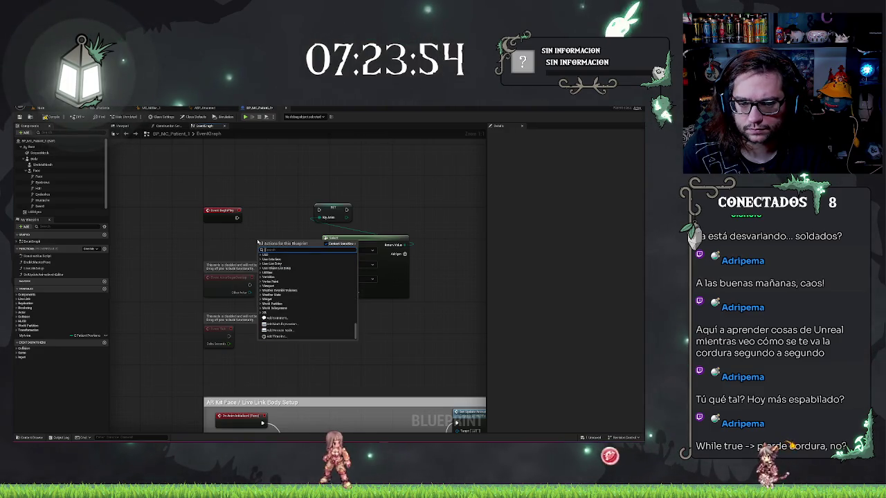
{"action": "key", "text": "BackSpace"}
{"action": "key", "text": "BackSpace"}
{"action": "key", "text": "BackSpace"}
{"action": "type", "text": "randominte"}
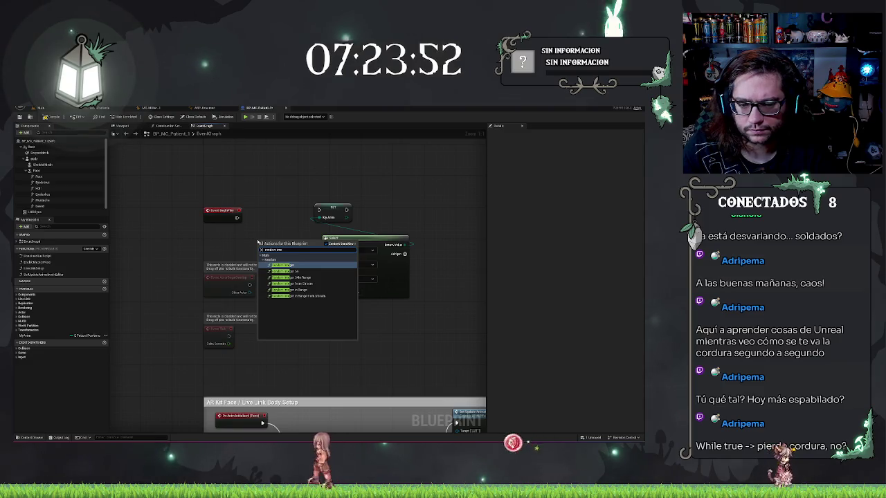
{"action": "left_click", "coordinate": [293, 265]}
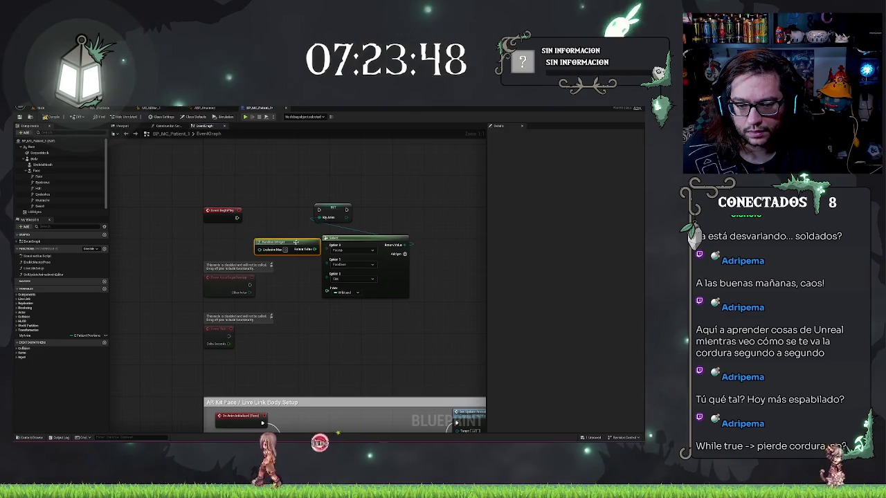
{"action": "mouse_move", "coordinate": [282, 243]}
{"action": "left_mouse_down"}
{"action": "mouse_move", "coordinate": [247, 243]}
{"action": "mouse_move", "coordinate": [327, 288]}
{"action": "left_mouse_up"}
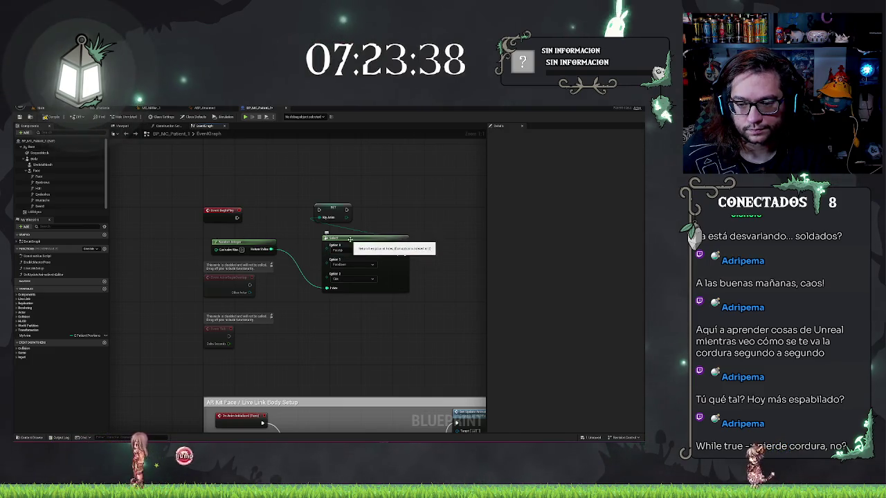
Link Event BeginPlay's execution pin to the MyAnim SET node, then clear the selection
{"action": "left_click_drag", "start_coordinate": [351, 240], "coordinate": [339, 239]}
{"action": "mouse_move", "coordinate": [318, 209]}
{"action": "left_mouse_down"}
{"action": "mouse_move", "coordinate": [236, 220]}
{"action": "mouse_move", "coordinate": [220, 203]}
{"action": "left_mouse_up"}
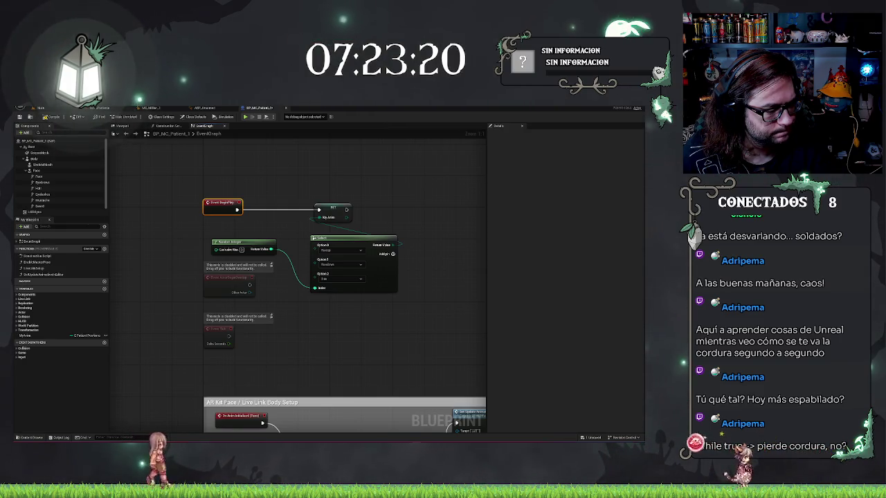
{"action": "left_click", "coordinate": [318, 176]}
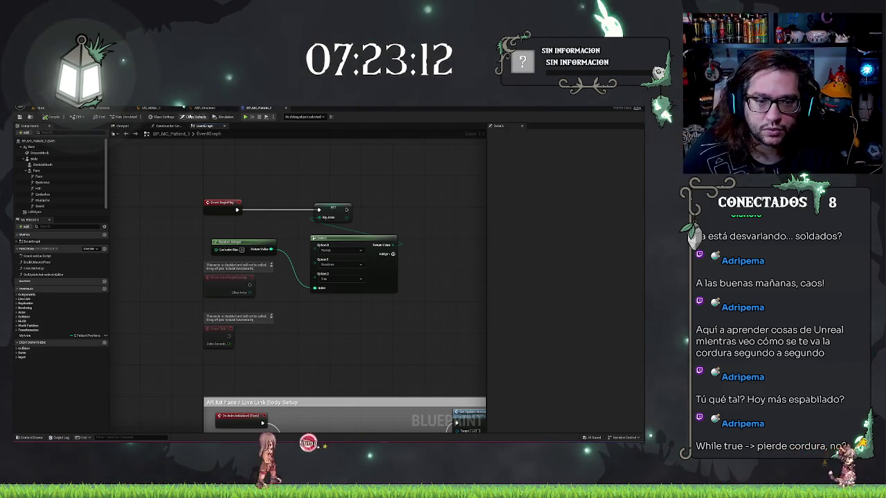
Close the patient blueprint and get the patient's My Anim from the cast in ABP_Paciente's event graph
{"action": "left_click", "coordinate": [285, 108]}
{"action": "left_click", "coordinate": [113, 107]}
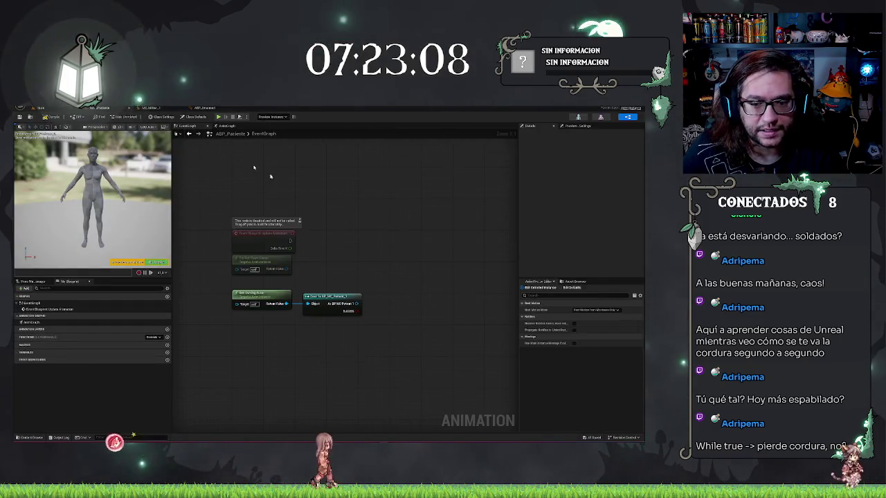
{"action": "left_click_drag", "start_coordinate": [355, 303], "coordinate": [374, 282]}
{"action": "type", "text": "get a"}
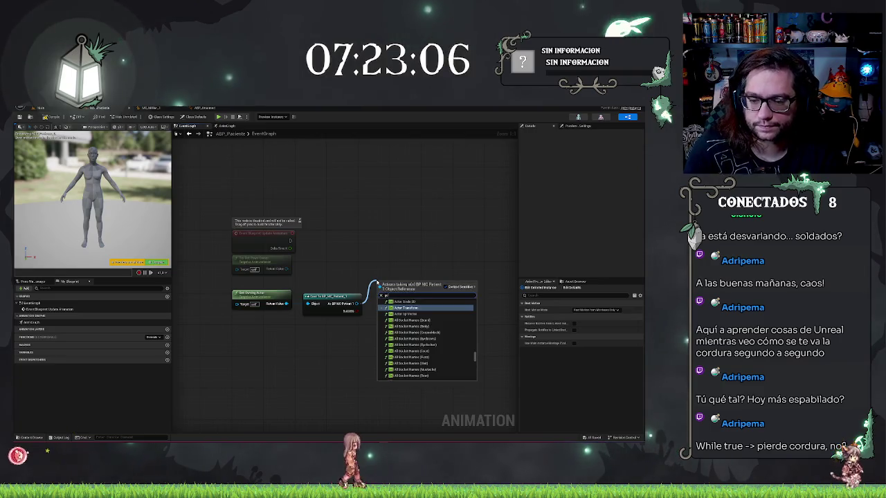
{"action": "type", "text": "nim"}
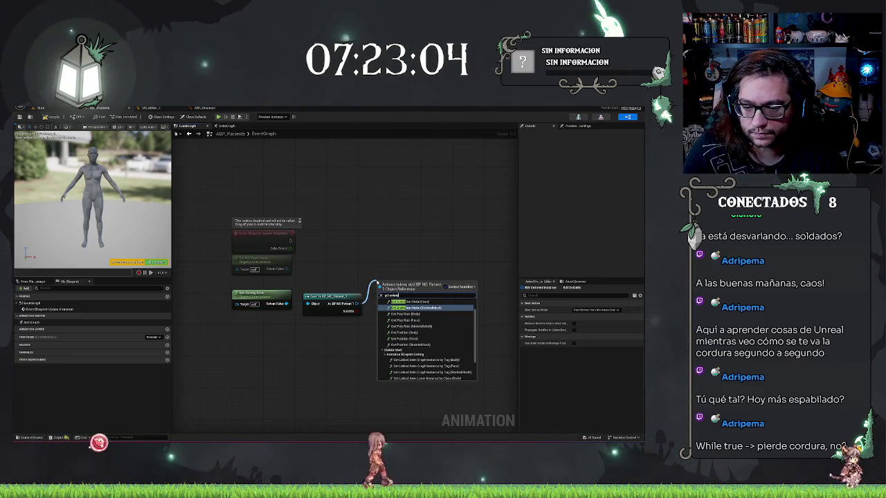
{"action": "scroll", "coordinate": [485, 359], "scroll_direction": "down", "scroll_amount": 5}
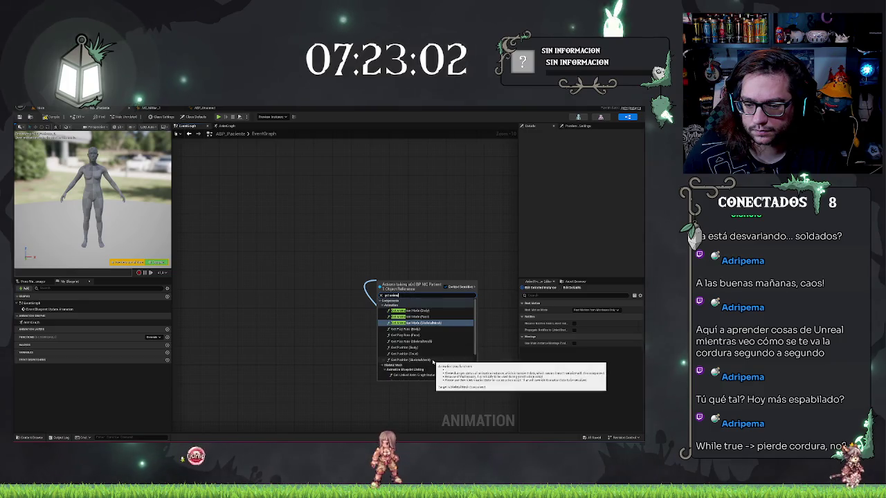
{"action": "left_click", "coordinate": [313, 294]}
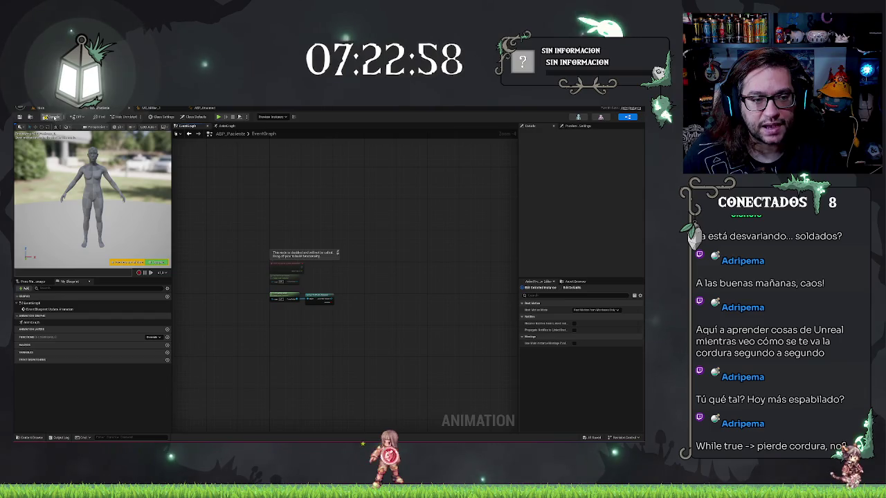
{"action": "scroll", "coordinate": [354, 318], "scroll_direction": "up", "scroll_amount": 2}
{"action": "left_click_drag", "start_coordinate": [311, 280], "coordinate": [334, 274]}
{"action": "type", "text": "e"}
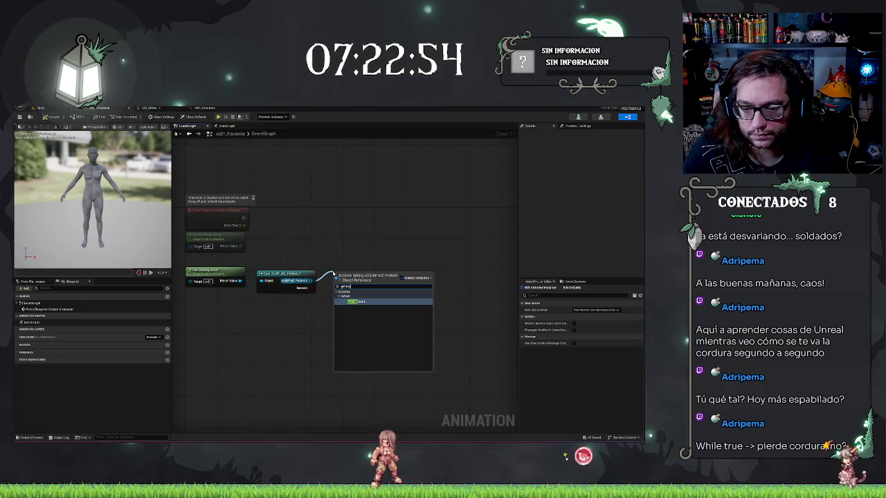
{"action": "key", "text": "Return"}
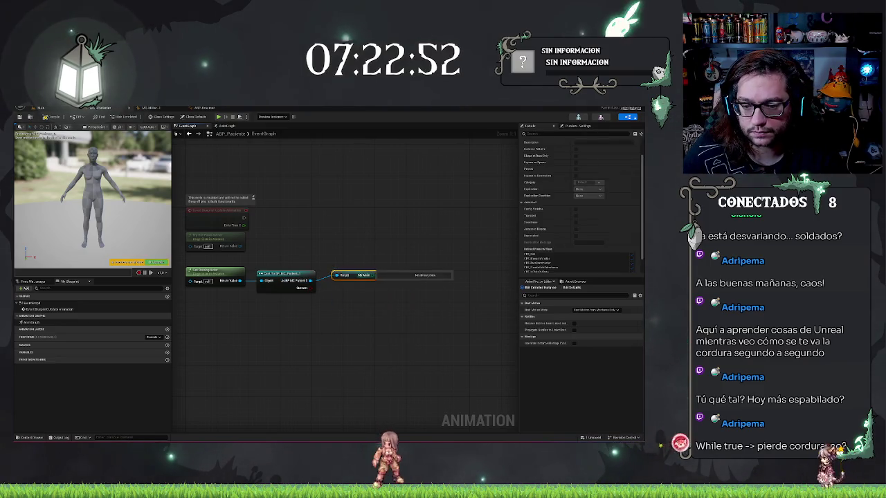
Promote the value to a new My Anim variable and run its SET on every Update Animation
{"action": "left_click_drag", "start_coordinate": [374, 275], "coordinate": [392, 283]}
{"action": "type", "text": "set"}
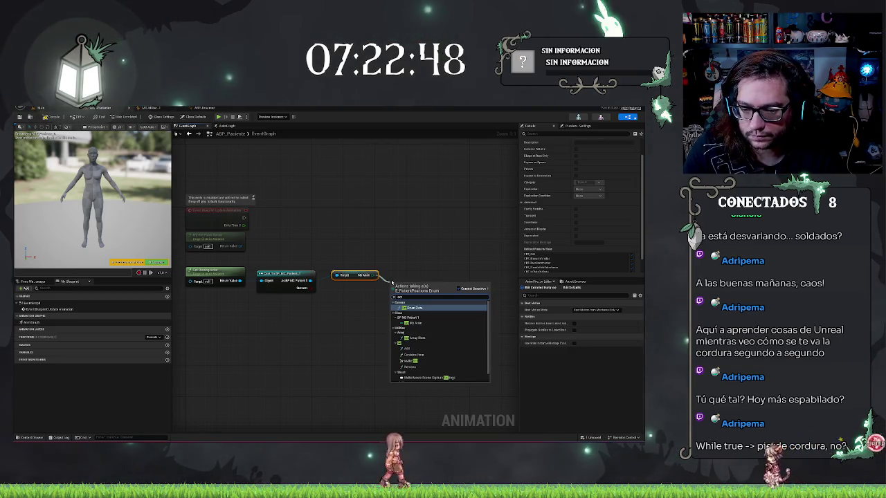
{"action": "key", "text": "Escape"}
{"action": "left_click_drag", "start_coordinate": [374, 275], "coordinate": [391, 287]}
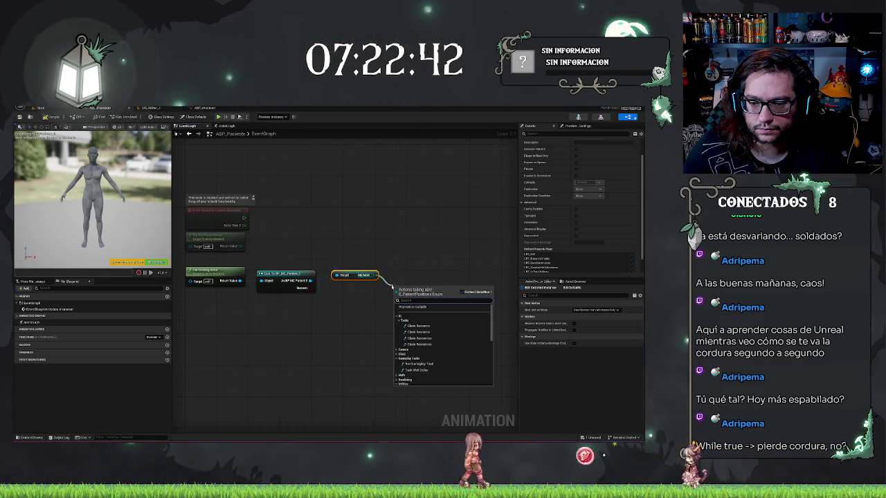
{"action": "left_click", "coordinate": [414, 306]}
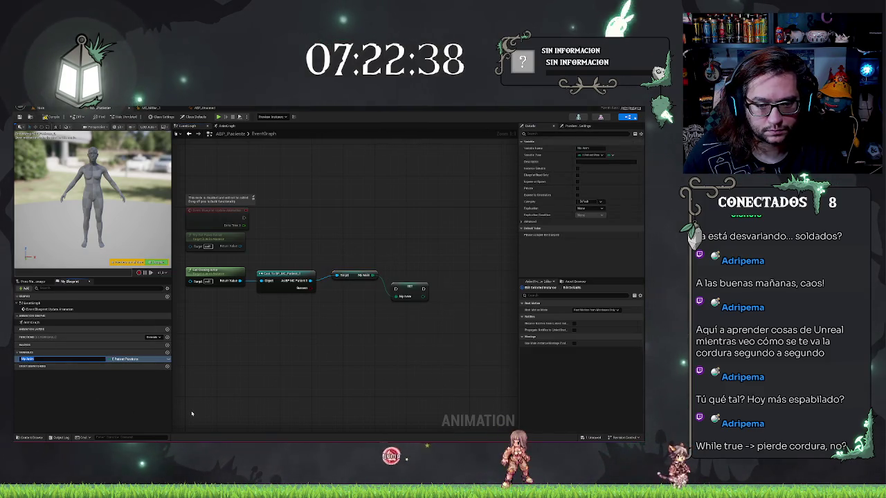
{"action": "key", "text": "Return"}
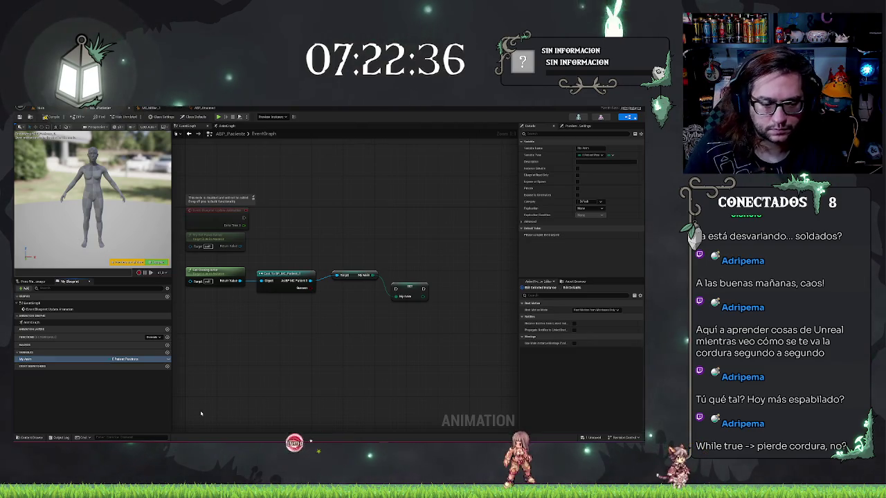
{"action": "mouse_move", "coordinate": [393, 288]}
{"action": "left_mouse_down"}
{"action": "mouse_move", "coordinate": [298, 220]}
{"action": "mouse_move", "coordinate": [243, 218]}
{"action": "left_mouse_up"}
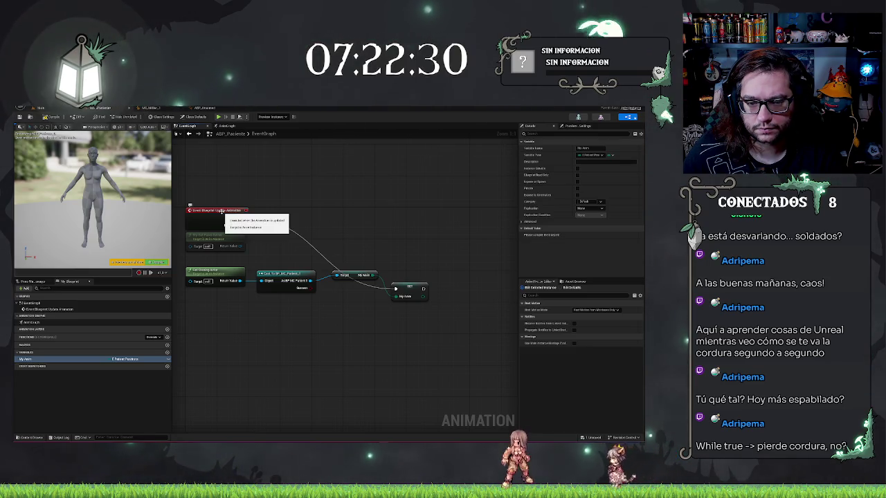
{"action": "left_click_drag", "start_coordinate": [293, 199], "coordinate": [357, 222]}
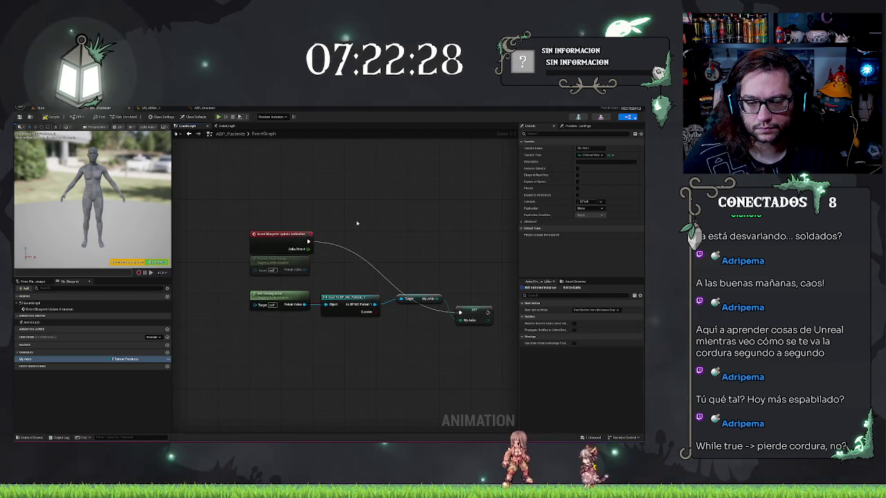
{"action": "left_click", "coordinate": [222, 125]}
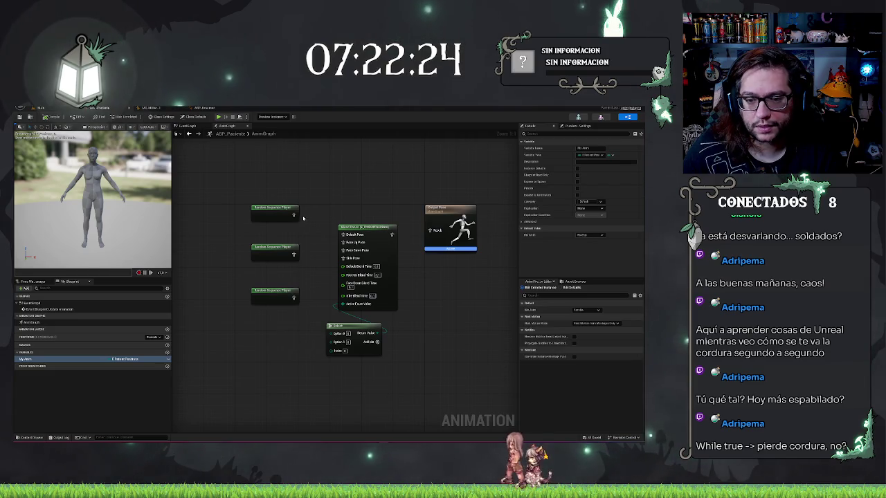
Drive the Blend Poses active case value with a My Anim getter and delete the Select node
{"action": "left_click", "coordinate": [28, 360]}
{"action": "left_click_drag", "start_coordinate": [240, 352], "coordinate": [343, 354]}
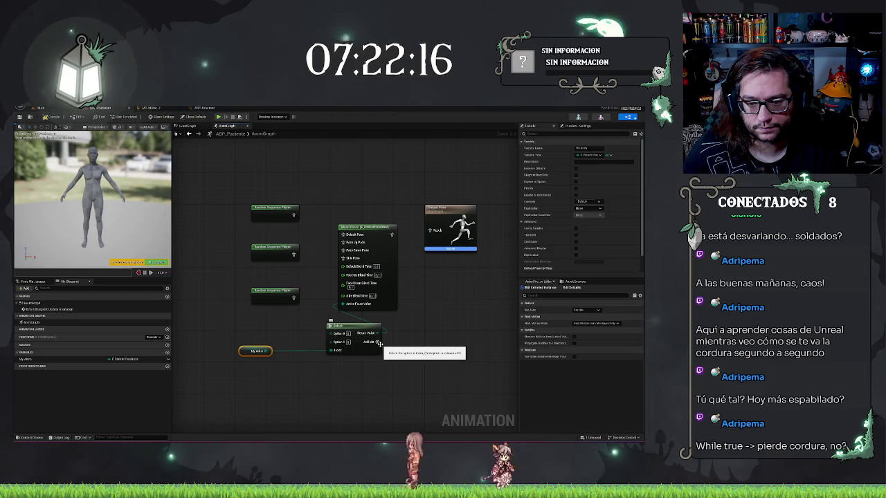
{"action": "left_click_drag", "start_coordinate": [279, 352], "coordinate": [330, 350]}
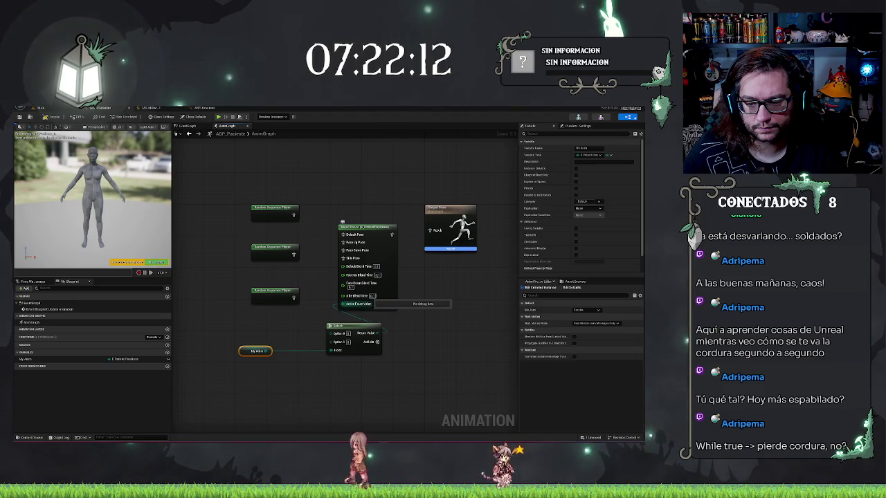
{"action": "mouse_move", "coordinate": [270, 351]}
{"action": "left_mouse_down"}
{"action": "mouse_move", "coordinate": [364, 307]}
{"action": "mouse_move", "coordinate": [346, 304]}
{"action": "left_mouse_up"}
{"action": "left_click", "coordinate": [359, 325]}
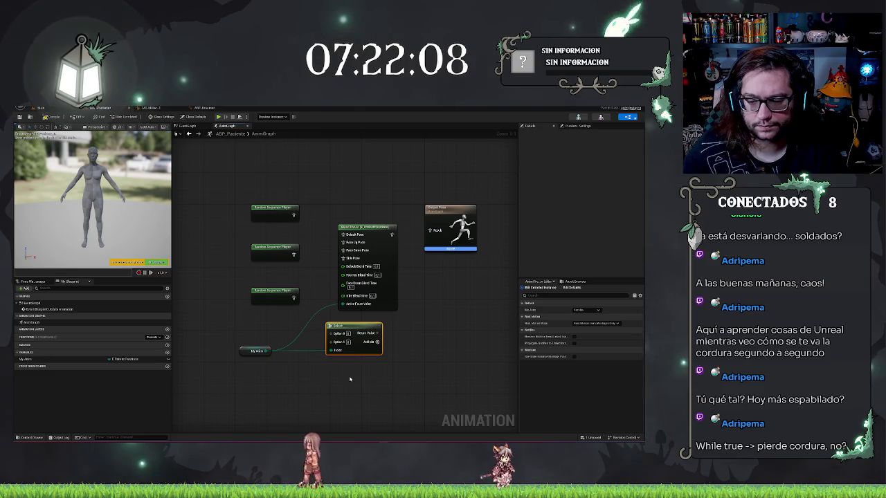
{"action": "key", "text": "Delete"}
{"action": "left_click_drag", "start_coordinate": [242, 354], "coordinate": [260, 338]}
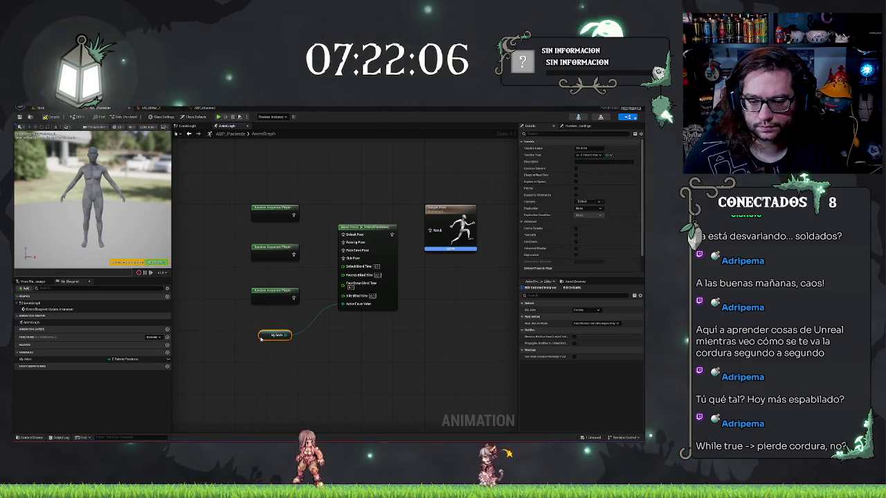
Wire the Blend Poses output into Output Pose and compile the animation blueprint
{"action": "left_click", "coordinate": [331, 214]}
{"action": "left_click_drag", "start_coordinate": [391, 235], "coordinate": [430, 230]}
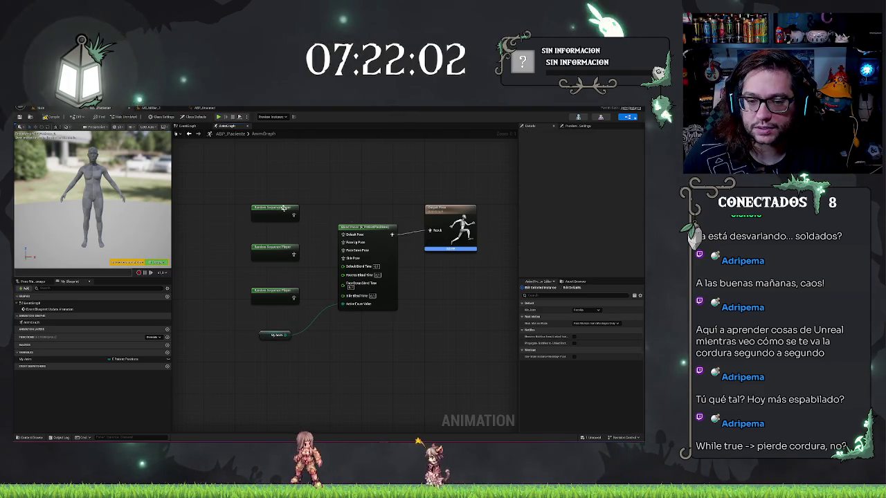
{"action": "left_click", "coordinate": [275, 335]}
{"action": "left_click", "coordinate": [41, 359]}
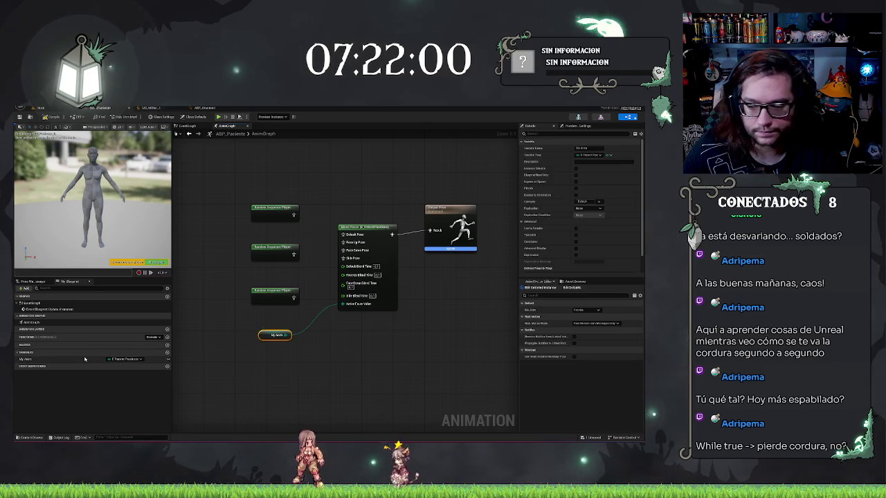
{"action": "left_click", "coordinate": [53, 118]}
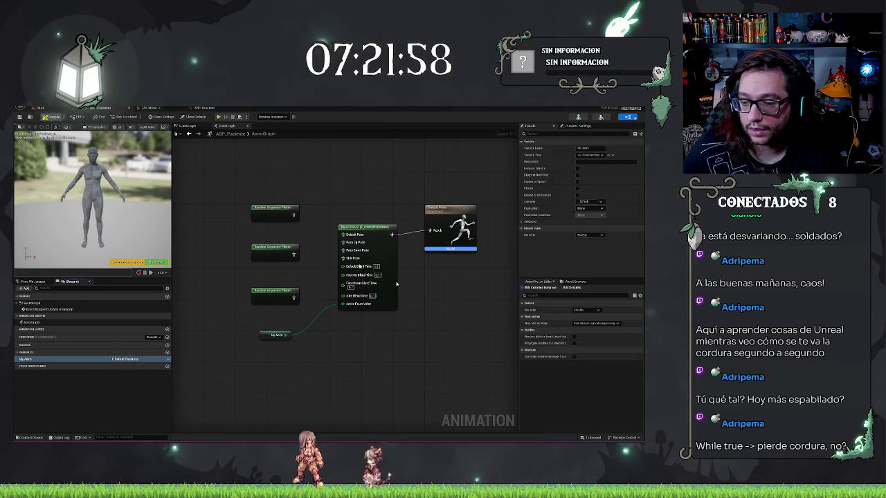
{"action": "left_click", "coordinate": [52, 360]}
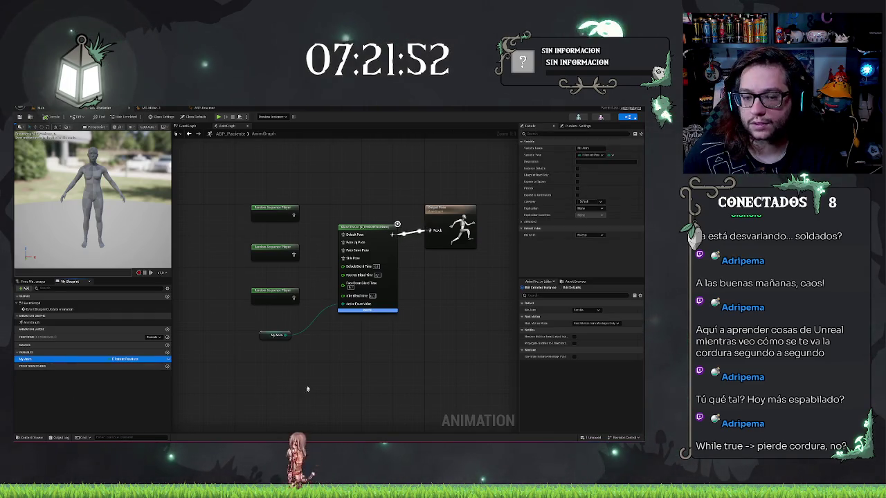
Set the top random sequence player's Max Loop Count to 1 and delete its extra entry
{"action": "left_click", "coordinate": [275, 210]}
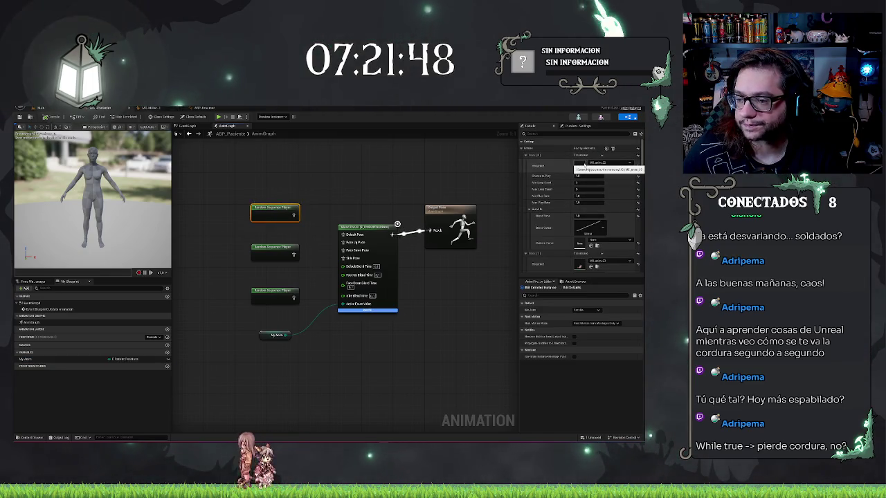
{"action": "scroll", "coordinate": [551, 185], "scroll_direction": "down", "scroll_amount": 3}
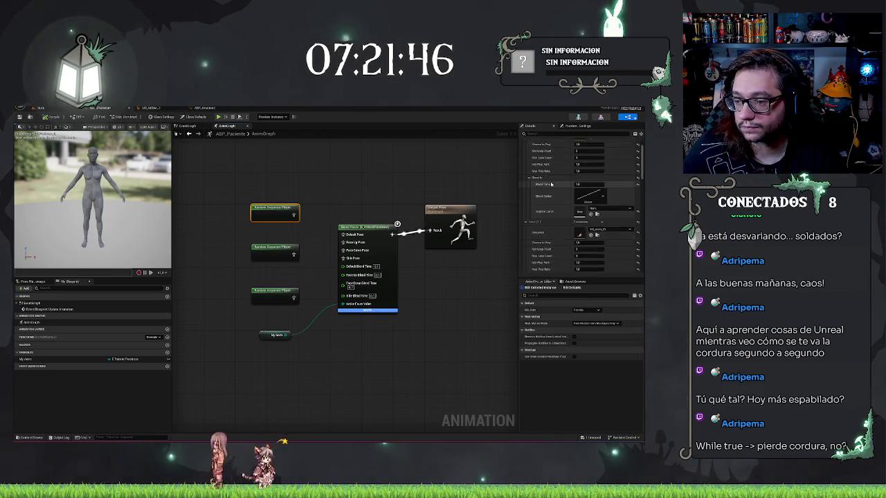
{"action": "scroll", "coordinate": [551, 185], "scroll_direction": "down", "scroll_amount": 3}
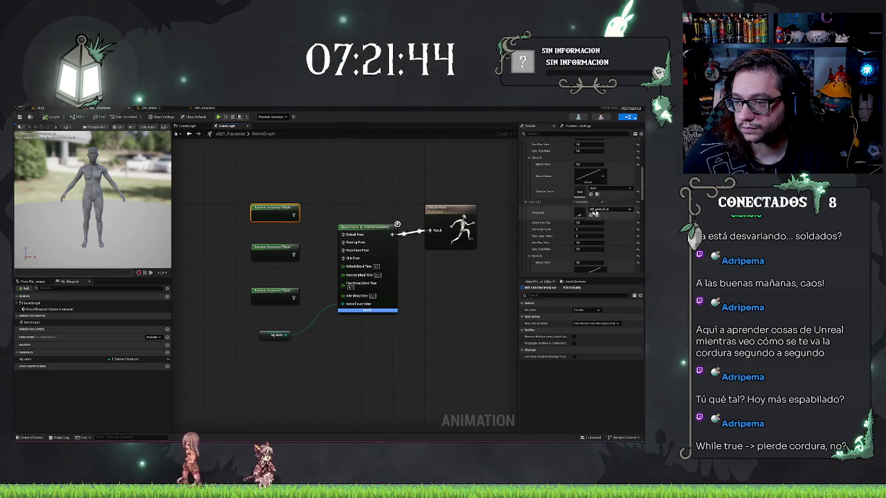
{"action": "left_click", "coordinate": [578, 236]}
{"action": "type", "text": "1"}
{"action": "key", "text": "Return"}
{"action": "left_click", "coordinate": [599, 210]}
{"action": "left_click", "coordinate": [610, 216]}
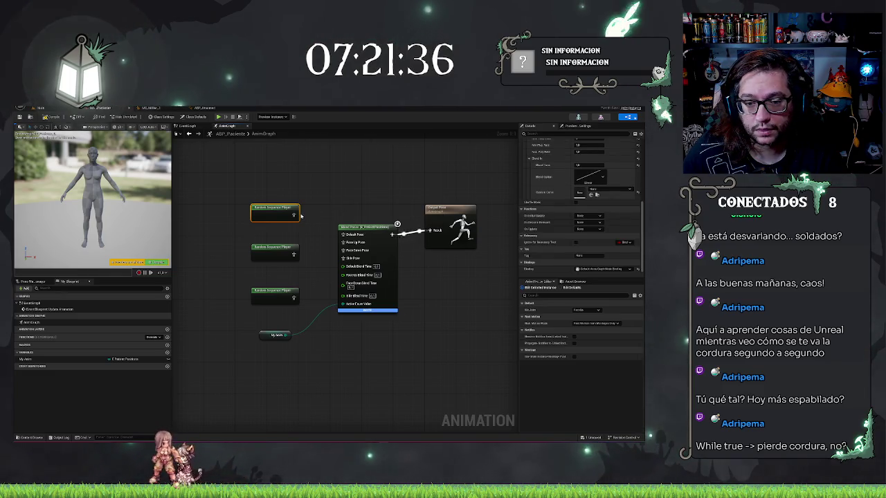
{"action": "scroll", "coordinate": [590, 209], "scroll_direction": "up", "scroll_amount": 5}
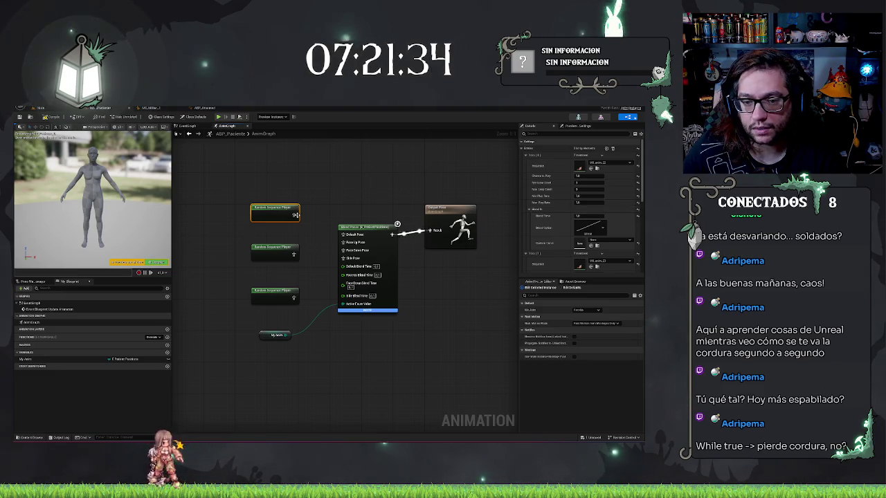
Connect the top player's pose output into the Blend Poses node
{"action": "left_click_drag", "start_coordinate": [309, 228], "coordinate": [301, 226]}
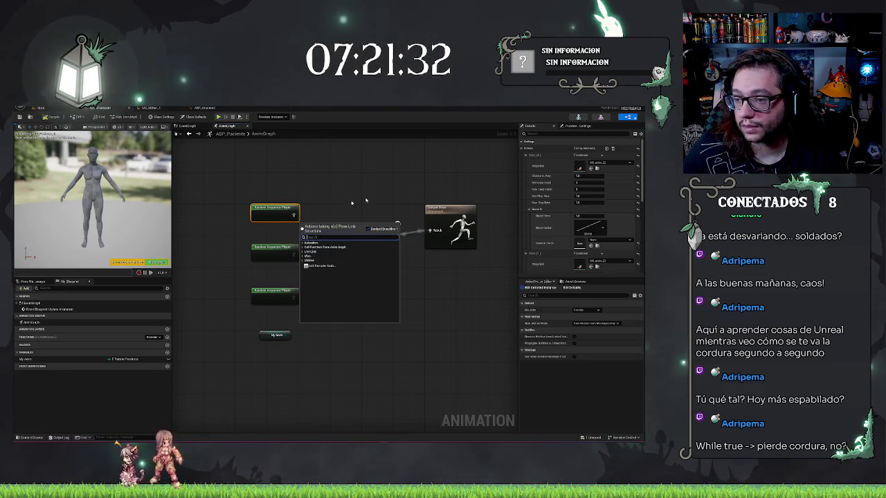
{"action": "key", "text": "Escape"}
{"action": "mouse_move", "coordinate": [348, 209]}
{"action": "left_mouse_down"}
{"action": "mouse_move", "coordinate": [351, 230]}
{"action": "mouse_move", "coordinate": [267, 208]}
{"action": "left_mouse_up"}
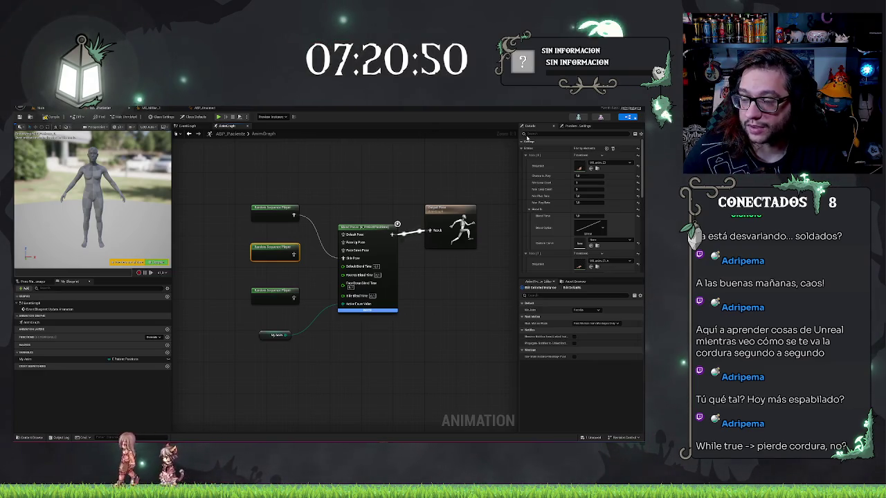
Delete the unwanted sequence entries from the middle random sequence player
{"action": "scroll", "coordinate": [582, 226], "scroll_direction": "down", "scroll_amount": 3}
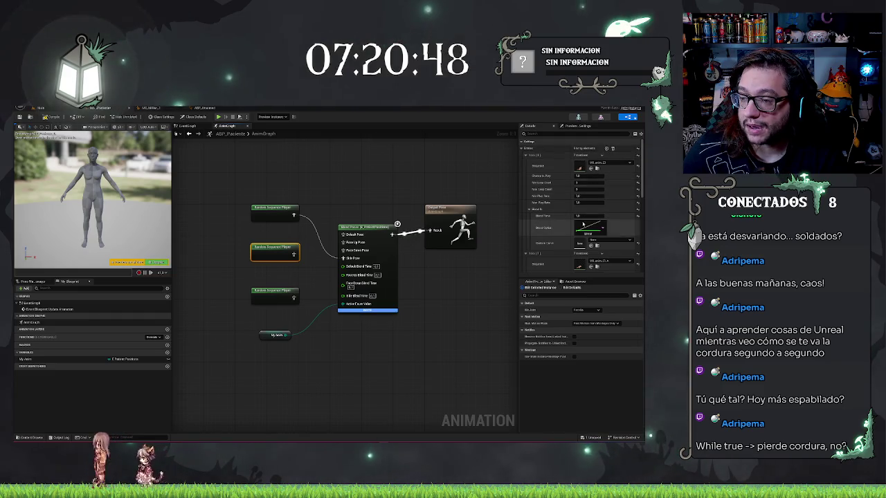
{"action": "scroll", "coordinate": [582, 225], "scroll_direction": "up", "scroll_amount": 5}
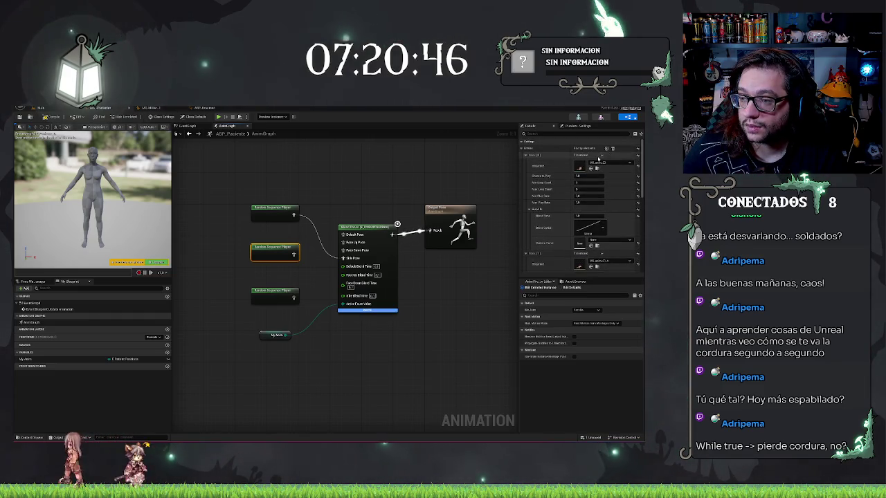
{"action": "left_click", "coordinate": [601, 156]}
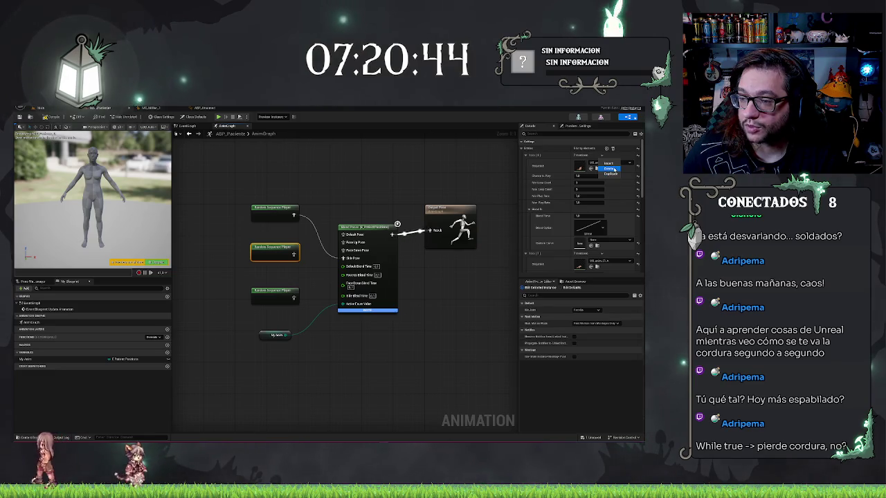
{"action": "left_click", "coordinate": [610, 169]}
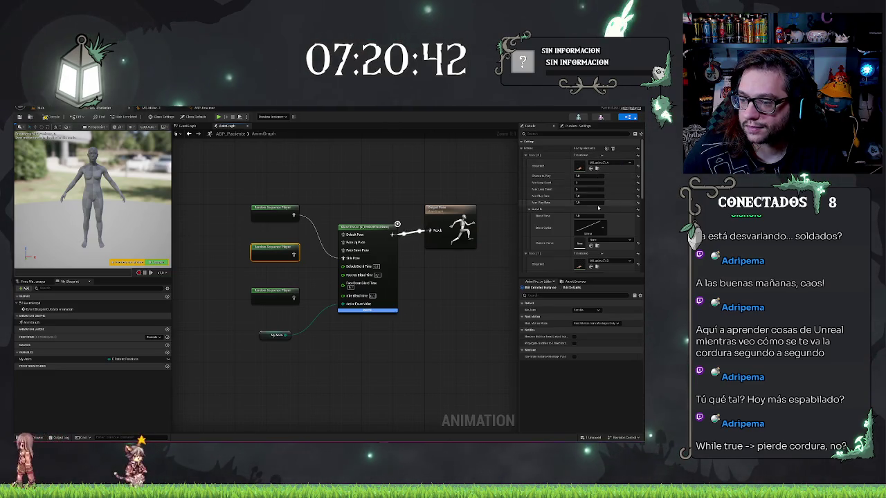
{"action": "scroll", "coordinate": [594, 216], "scroll_direction": "down", "scroll_amount": 1}
{"action": "scroll", "coordinate": [593, 216], "scroll_direction": "down", "scroll_amount": 5}
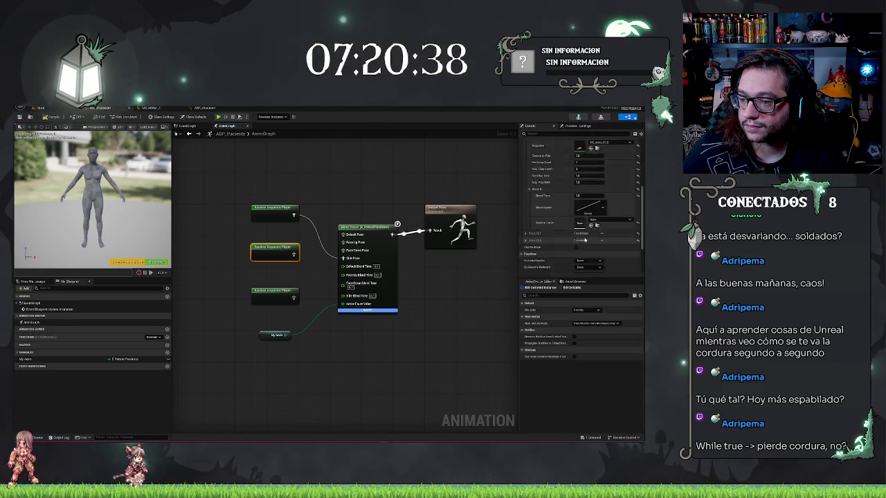
{"action": "left_click", "coordinate": [526, 196]}
{"action": "left_click", "coordinate": [526, 188]}
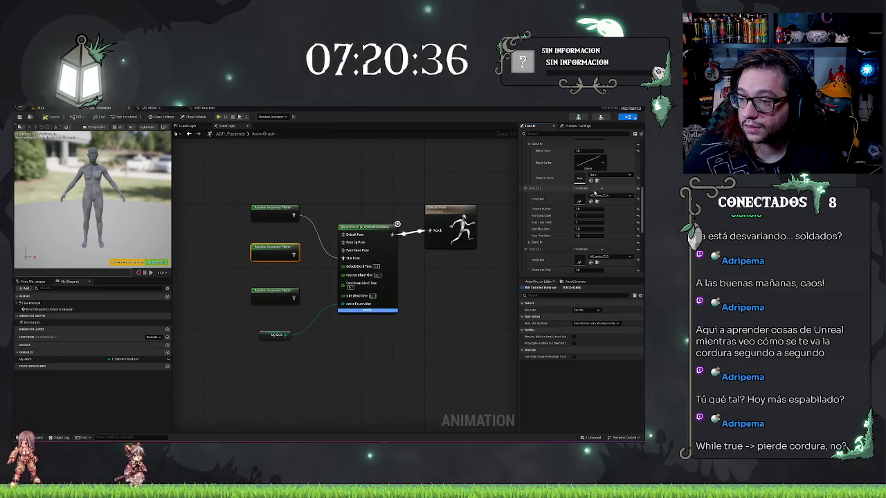
{"action": "left_click", "coordinate": [602, 189]}
{"action": "left_click", "coordinate": [608, 202]}
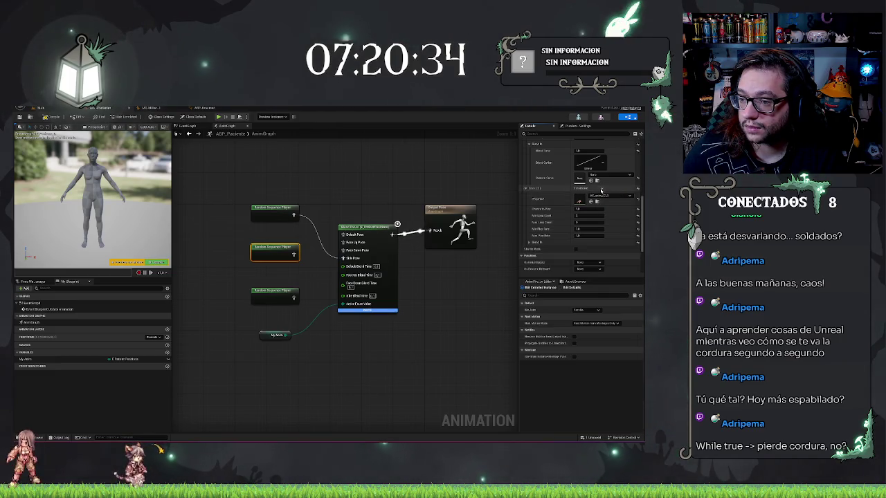
{"action": "left_click", "coordinate": [607, 202]}
Wire the middle player's pose into Blend Poses and reselect it to review its settings
{"action": "left_click_drag", "start_coordinate": [296, 256], "coordinate": [339, 242]}
{"action": "left_click", "coordinate": [347, 199]}
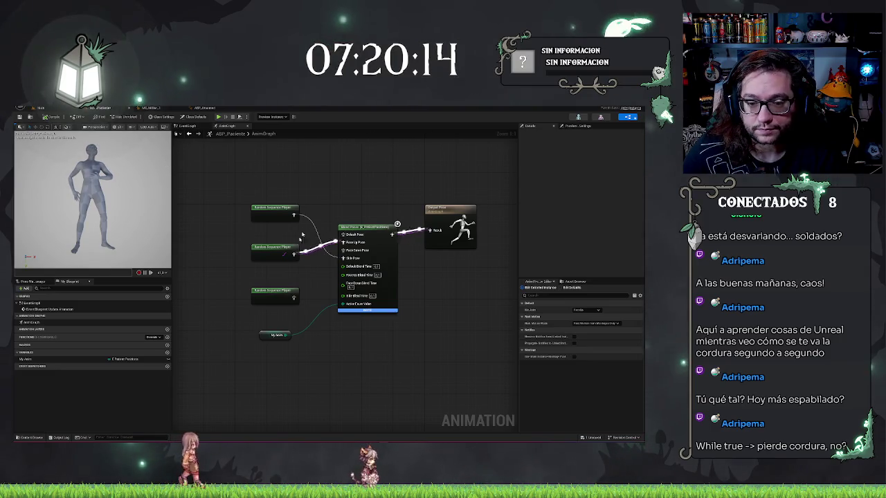
{"action": "left_click", "coordinate": [277, 249]}
Check the middle player's Chance to Play value, then reframe the graph around the players
{"action": "scroll", "coordinate": [557, 206], "scroll_direction": "up", "scroll_amount": 3}
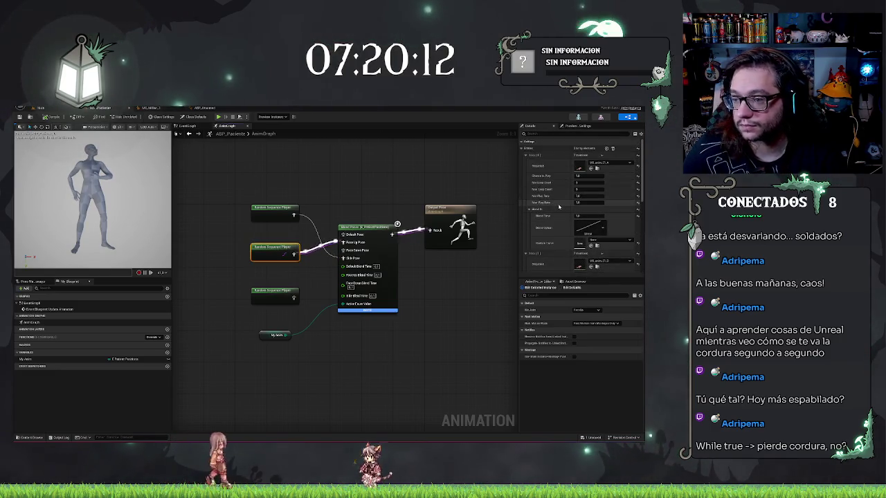
{"action": "left_click", "coordinate": [578, 176]}
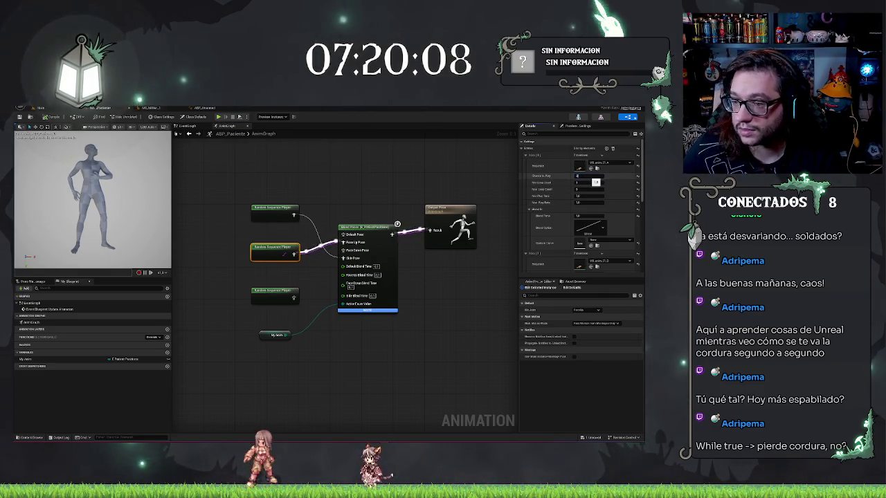
{"action": "scroll", "coordinate": [580, 229], "scroll_direction": "down", "scroll_amount": 2}
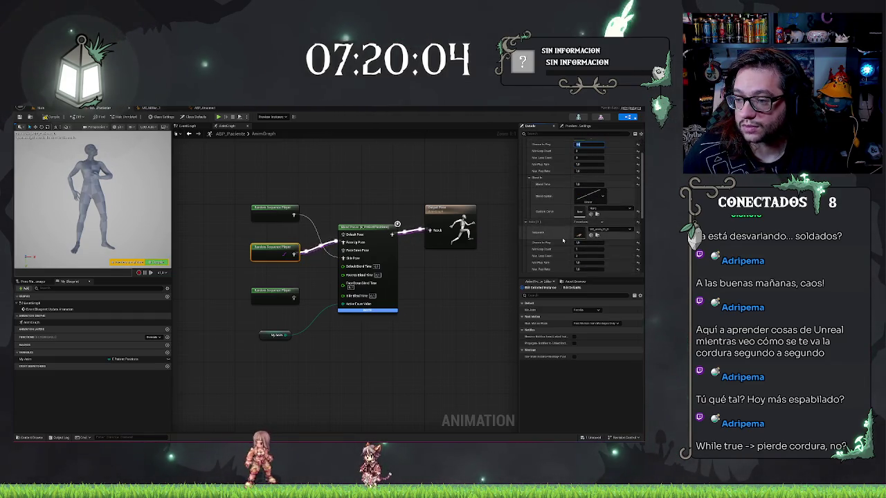
{"action": "scroll", "coordinate": [557, 235], "scroll_direction": "up", "scroll_amount": 2}
{"action": "scroll", "coordinate": [560, 240], "scroll_direction": "down", "scroll_amount": 2}
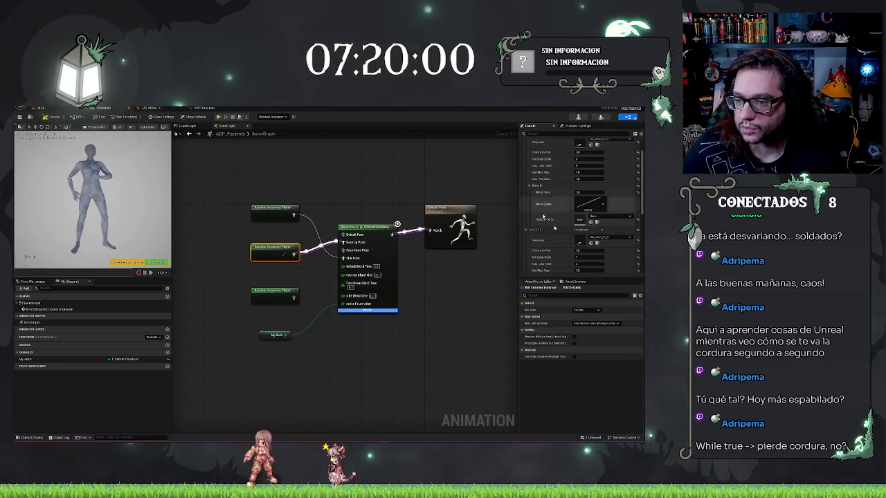
{"action": "scroll", "coordinate": [560, 239], "scroll_direction": "up", "scroll_amount": 2}
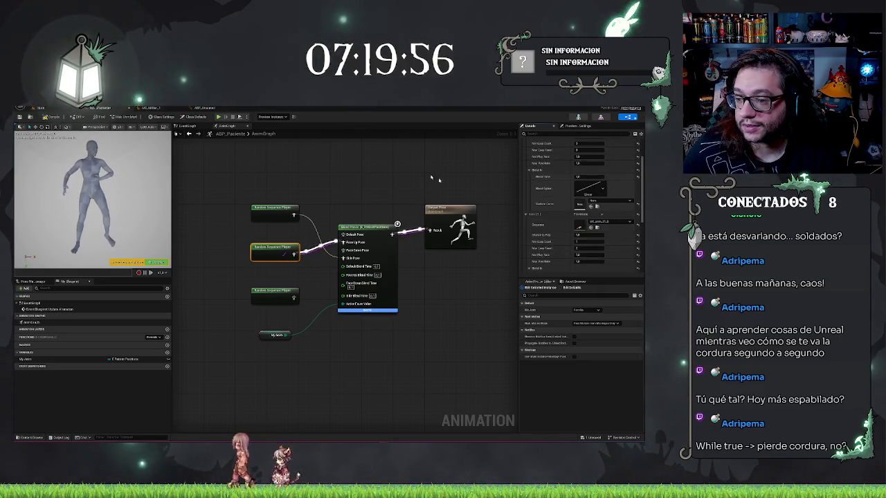
{"action": "left_click", "coordinate": [405, 160]}
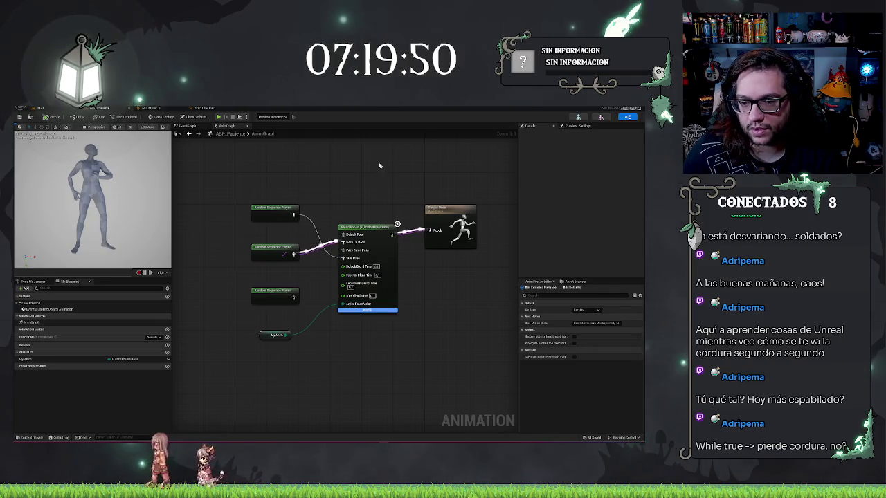
{"action": "left_click_drag", "start_coordinate": [377, 164], "coordinate": [390, 146]}
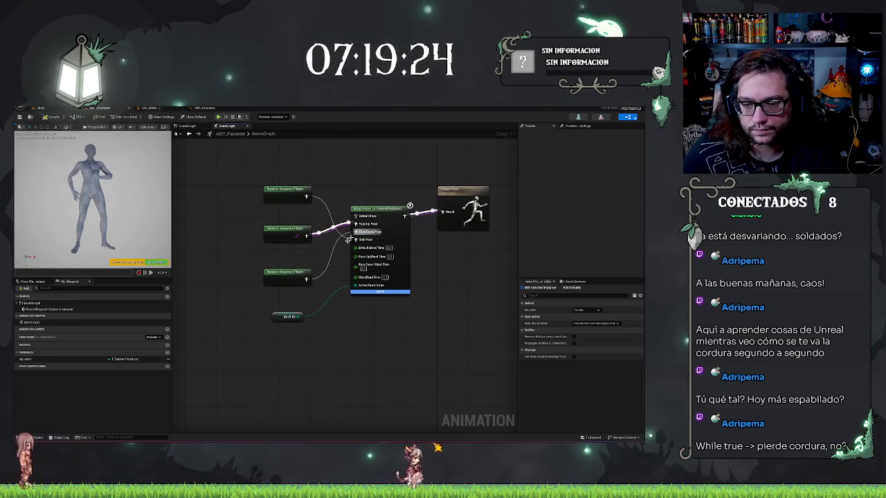
Review the Blend Poses settings, keeping Child Update Mode at Default, and save ABP_Paciente
{"action": "left_click", "coordinate": [370, 208]}
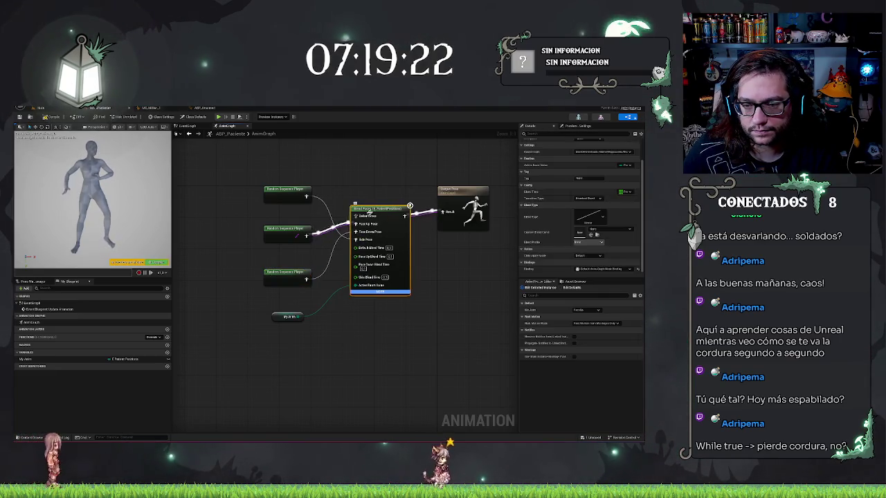
{"action": "scroll", "coordinate": [573, 221], "scroll_direction": "up", "scroll_amount": 2}
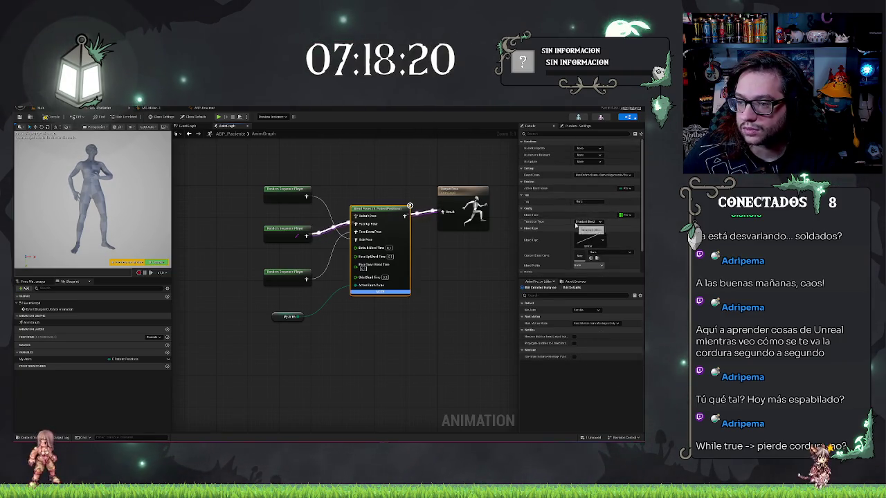
{"action": "scroll", "coordinate": [560, 202], "scroll_direction": "down", "scroll_amount": 1}
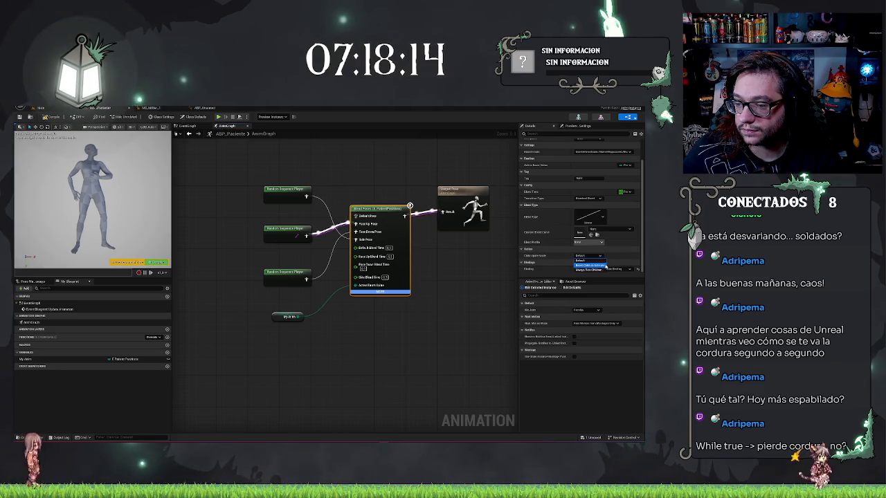
{"action": "left_click", "coordinate": [553, 254]}
{"action": "scroll", "coordinate": [553, 253], "scroll_direction": "up", "scroll_amount": 2}
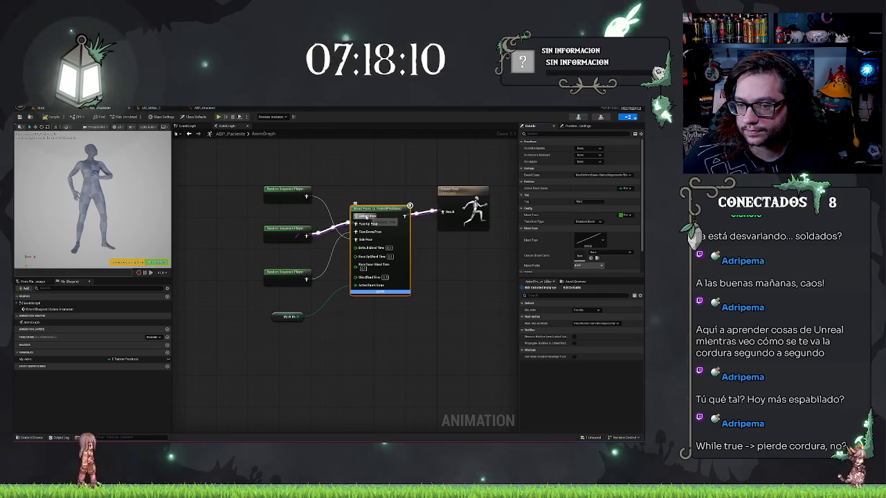
{"action": "right_click", "coordinate": [364, 215]}
{"action": "left_click", "coordinate": [406, 211]}
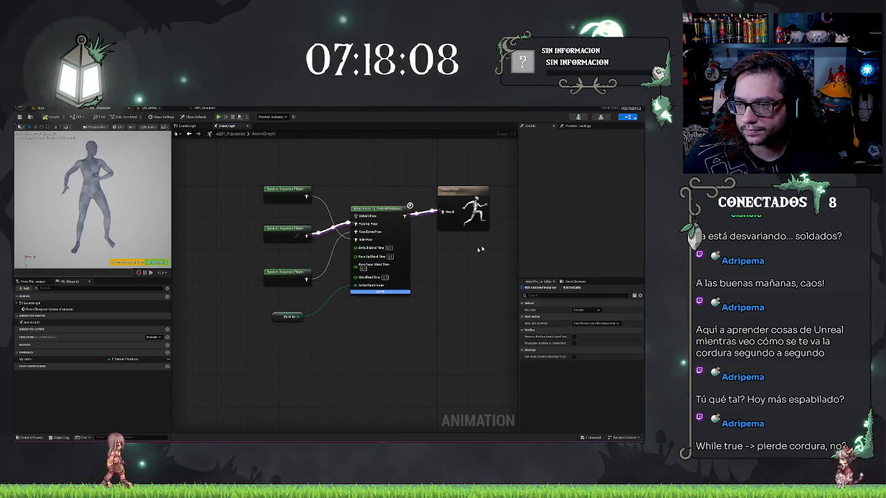
{"action": "left_click", "coordinate": [407, 209]}
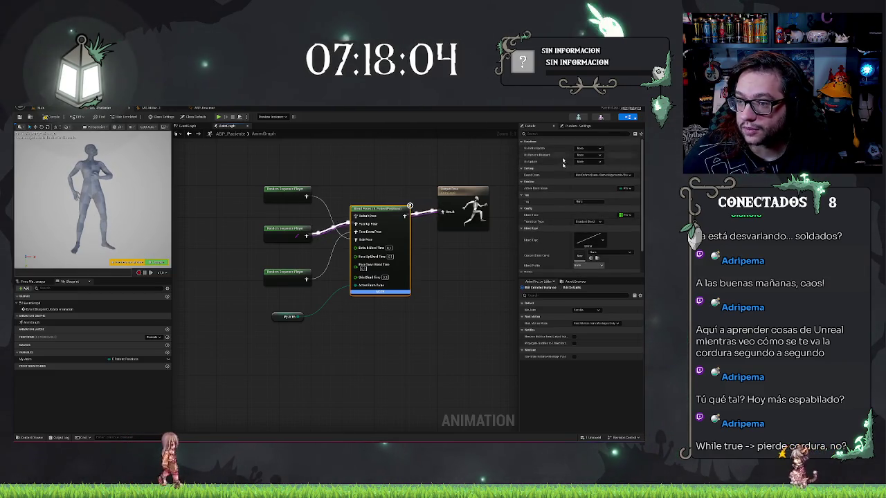
{"action": "key", "text": "ctrl+s"}
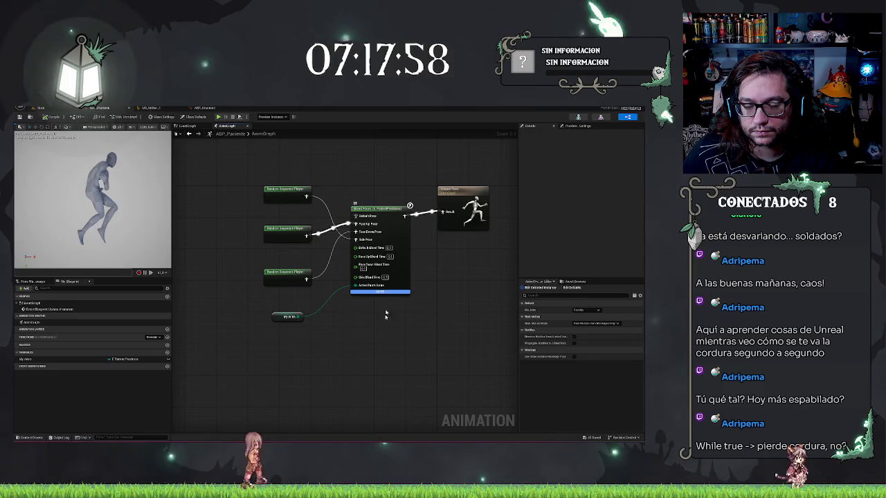
Inspect the third Random Sequence Player's entries, undoing an accidentally removed animation entry
{"action": "left_click", "coordinate": [291, 272]}
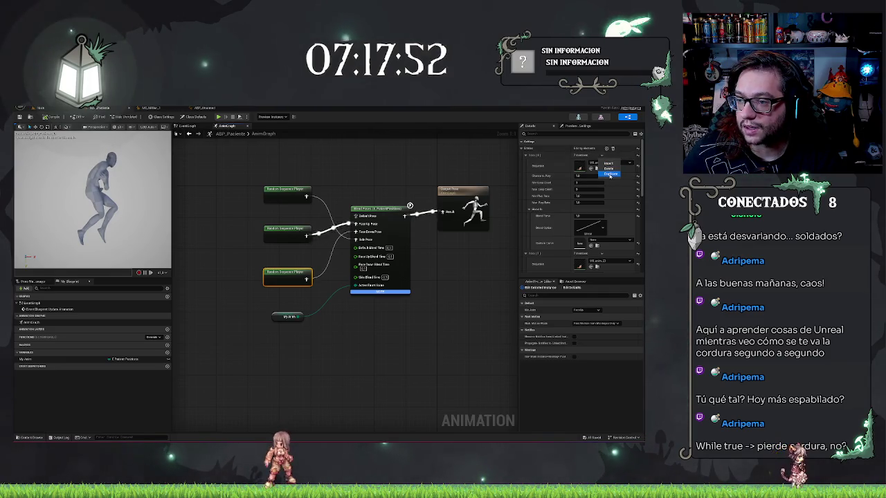
{"action": "left_click", "coordinate": [609, 174]}
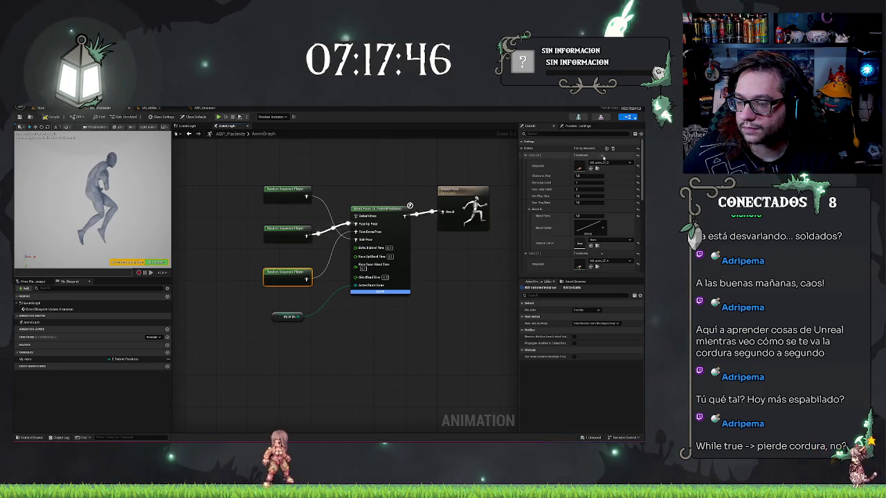
{"action": "scroll", "coordinate": [595, 194], "scroll_direction": "down", "scroll_amount": 3}
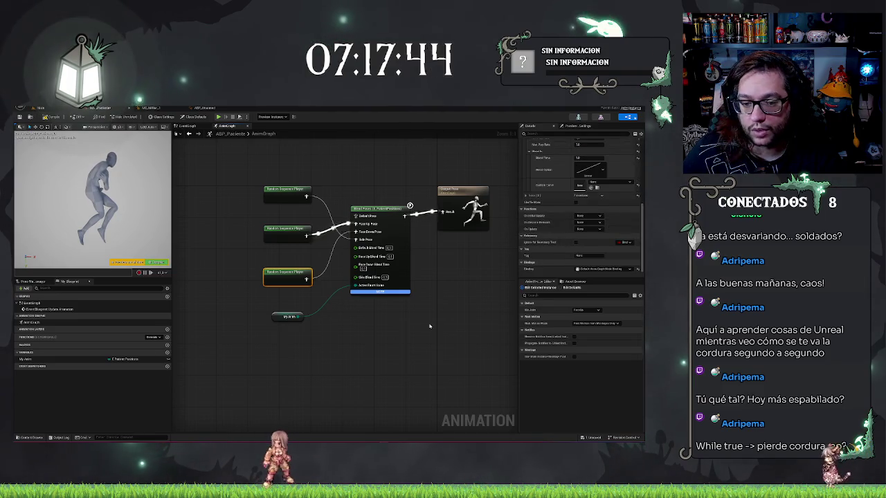
{"action": "key", "text": "ctrl+z"}
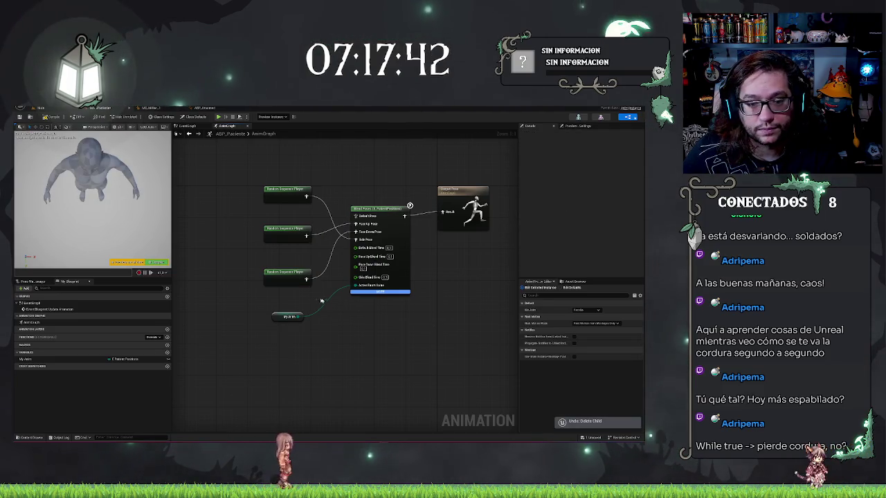
Recheck the third player's entries, nudge the second sequence player, and return to the level editor
{"action": "left_click", "coordinate": [276, 272]}
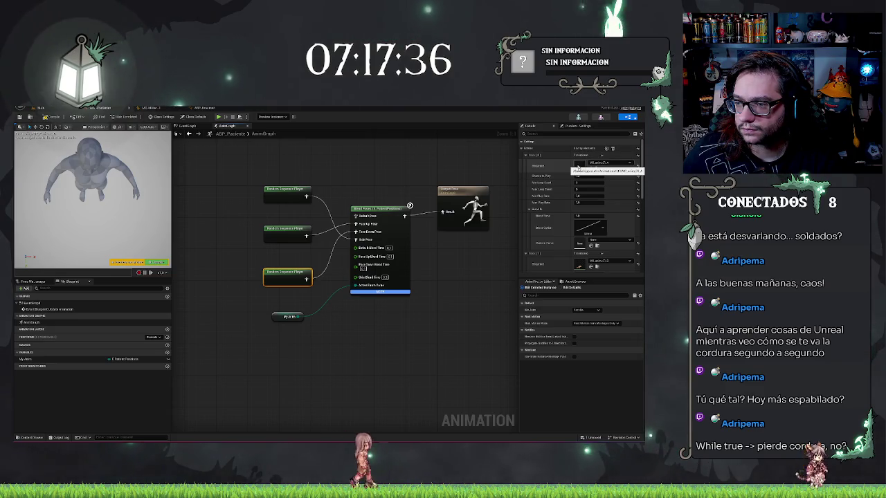
{"action": "scroll", "coordinate": [581, 208], "scroll_direction": "down", "scroll_amount": 3}
{"action": "scroll", "coordinate": [559, 197], "scroll_direction": "up", "scroll_amount": 3}
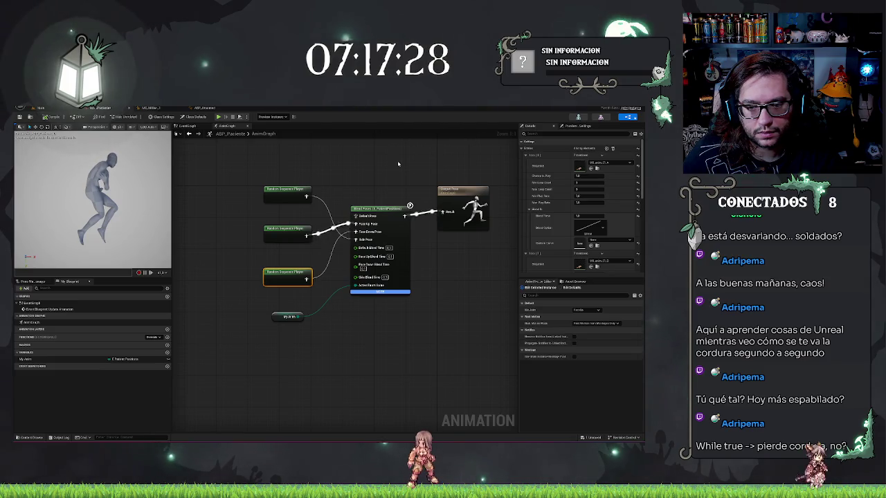
{"action": "mouse_move", "coordinate": [300, 227]}
{"action": "left_mouse_down"}
{"action": "mouse_move", "coordinate": [239, 232]}
{"action": "mouse_move", "coordinate": [296, 232]}
{"action": "left_mouse_up"}
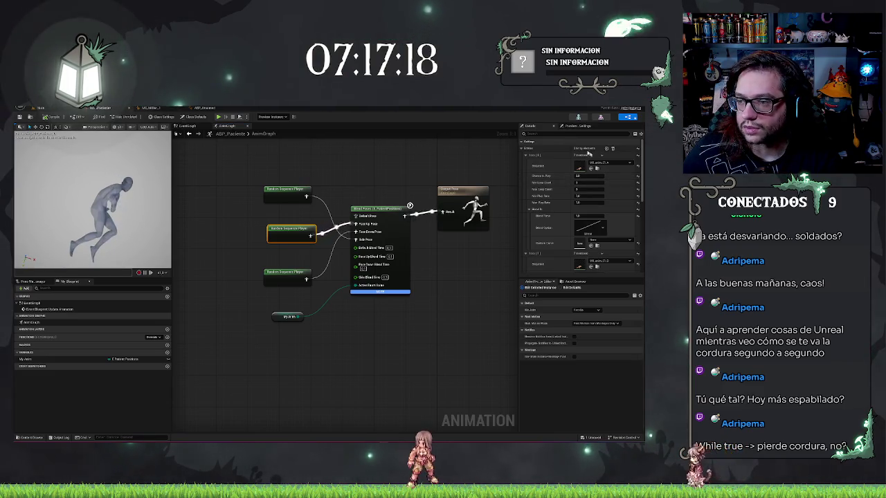
{"action": "key", "text": "ctrl+tab"}
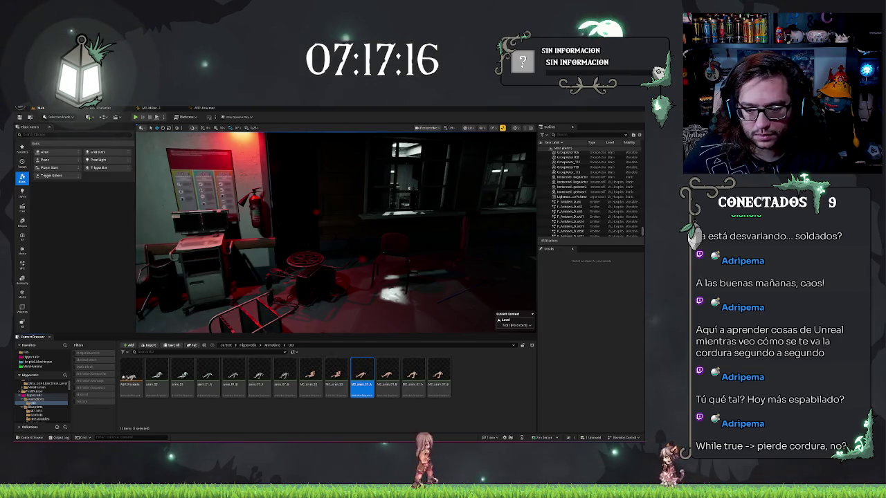
Select the next animation asset in the Content Browser, then go back to the ABP_Paciente graph
{"action": "left_click", "coordinate": [396, 392]}
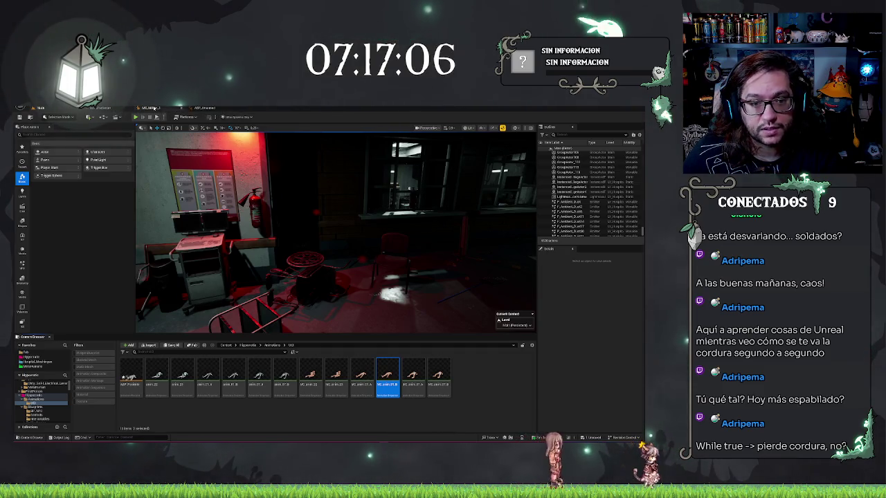
{"action": "left_click", "coordinate": [95, 108]}
{"action": "left_click", "coordinate": [203, 108]}
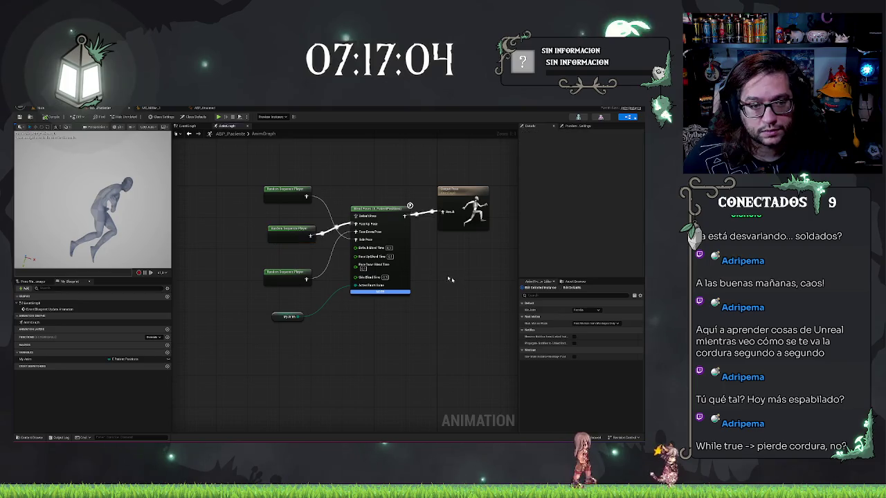
Review the third Random Sequence Player's animation entries in Details
{"action": "left_click", "coordinate": [375, 215]}
{"action": "left_click", "coordinate": [298, 275]}
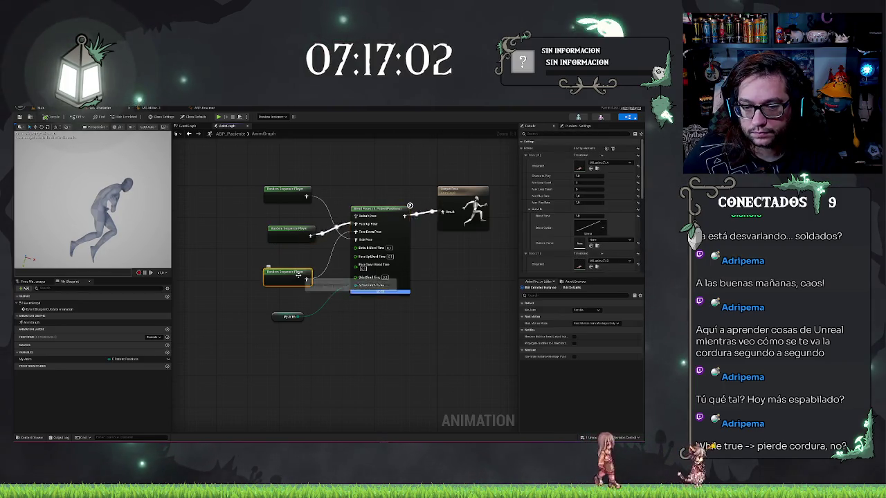
{"action": "left_click", "coordinate": [601, 155]}
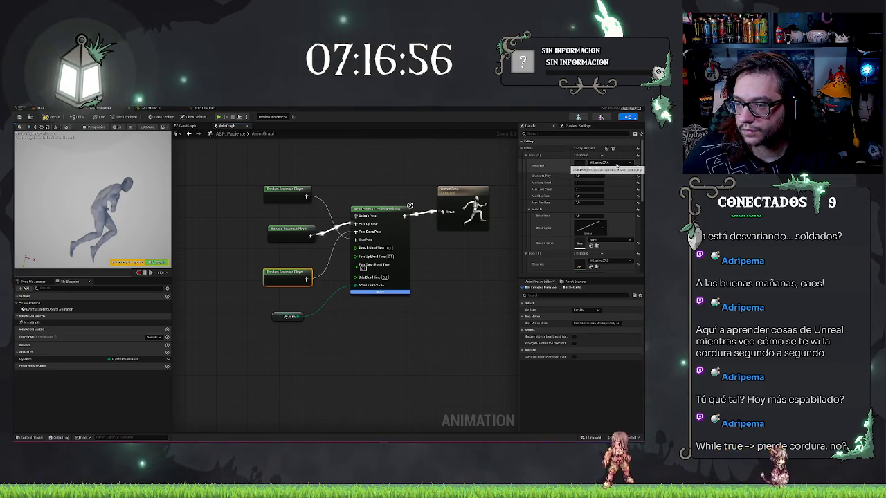
{"action": "scroll", "coordinate": [591, 207], "scroll_direction": "down", "scroll_amount": 2}
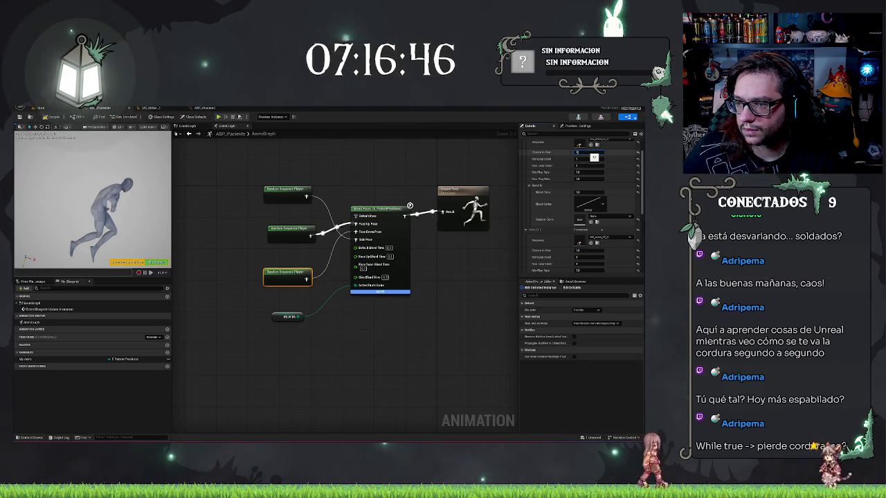
{"action": "left_click", "coordinate": [462, 317]}
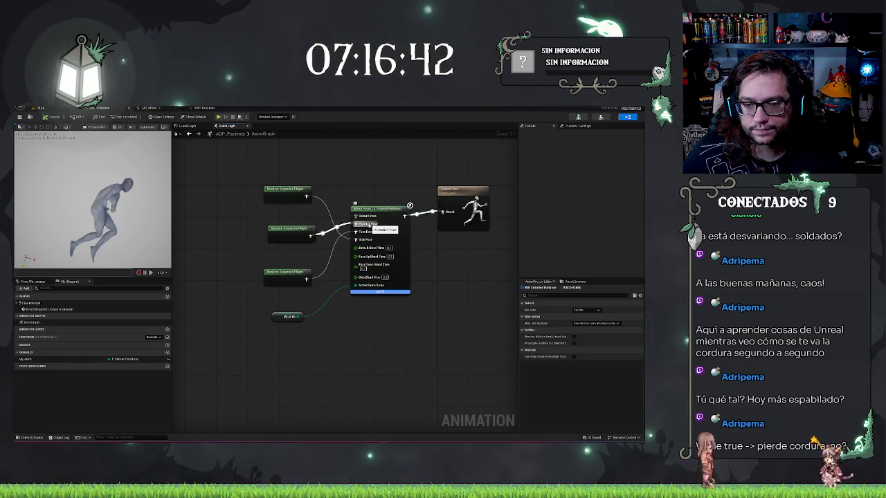
Check the middle sequence player and move the top sequence player below the others
{"action": "left_click", "coordinate": [290, 230]}
{"action": "scroll", "coordinate": [598, 176], "scroll_direction": "up", "scroll_amount": 2}
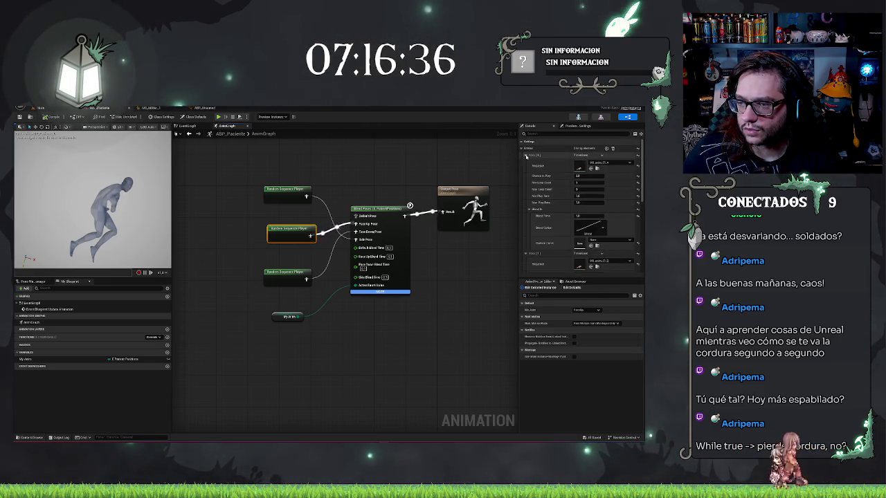
{"action": "scroll", "coordinate": [611, 181], "scroll_direction": "down", "scroll_amount": 2}
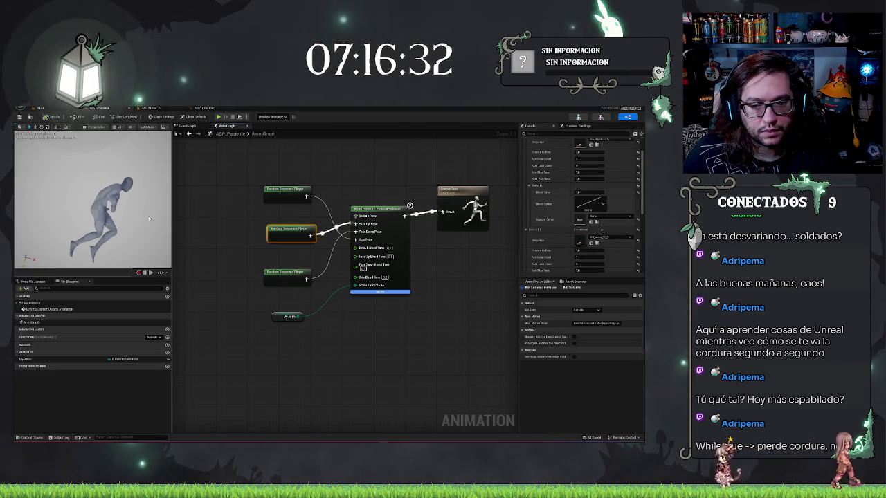
{"action": "left_click_drag", "start_coordinate": [277, 195], "coordinate": [279, 258]}
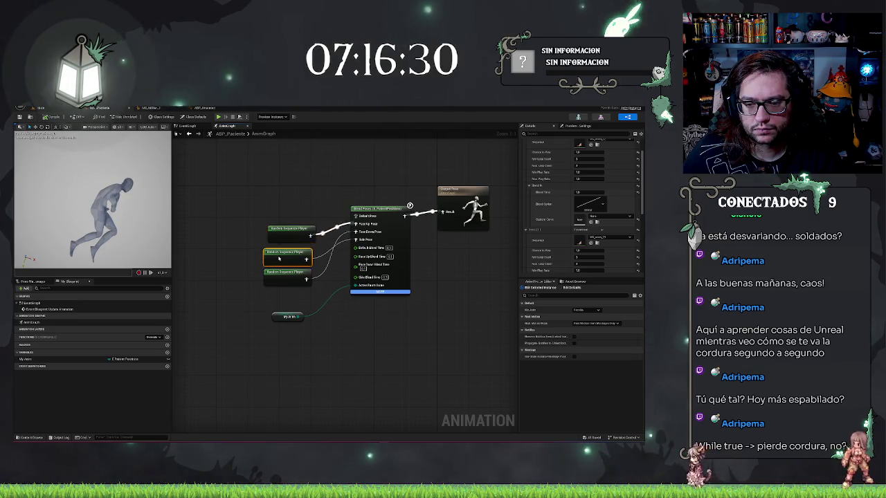
{"action": "scroll", "coordinate": [599, 198], "scroll_direction": "down", "scroll_amount": 3}
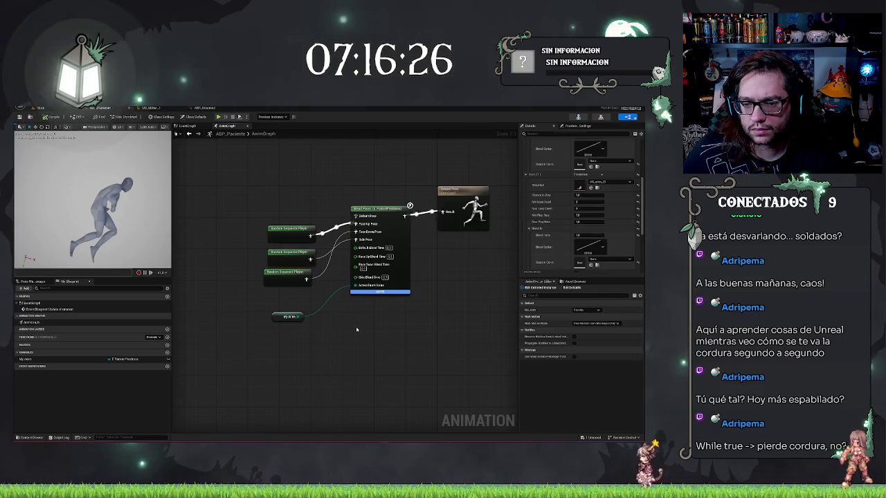
Change the previewed My Anim pose value to test another patient position
{"action": "left_click", "coordinate": [449, 270]}
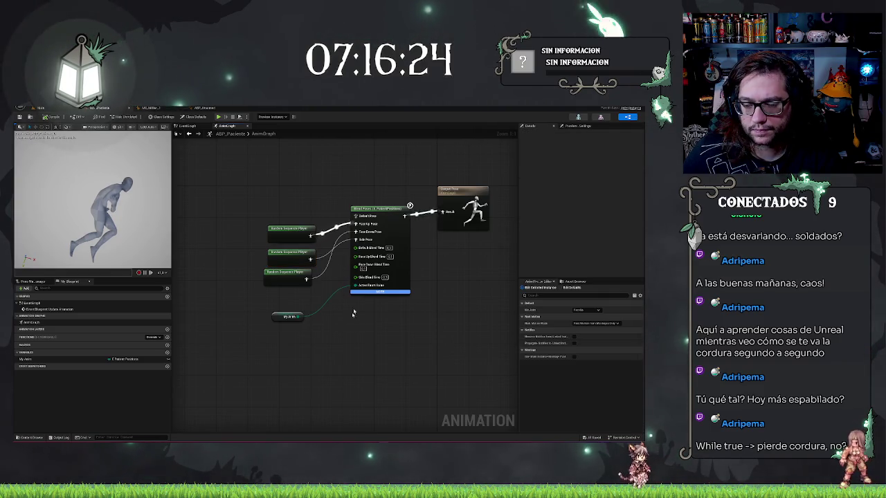
{"action": "left_click", "coordinate": [284, 316]}
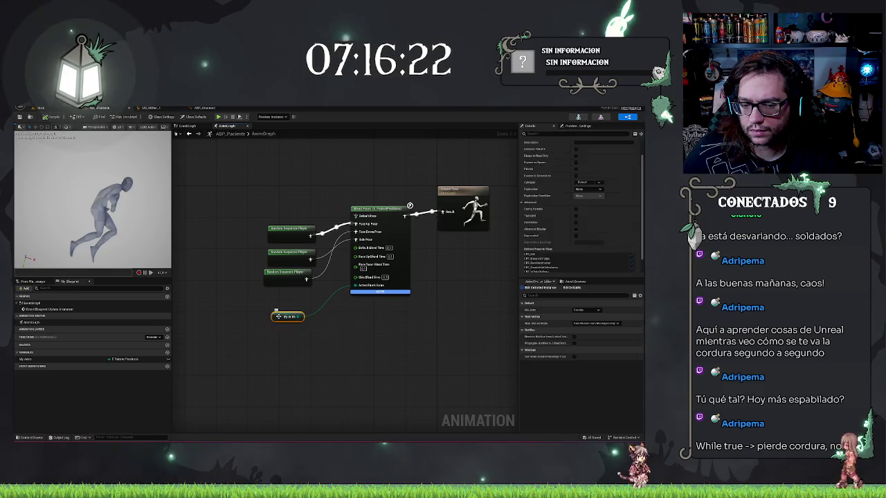
{"action": "left_click", "coordinate": [588, 310]}
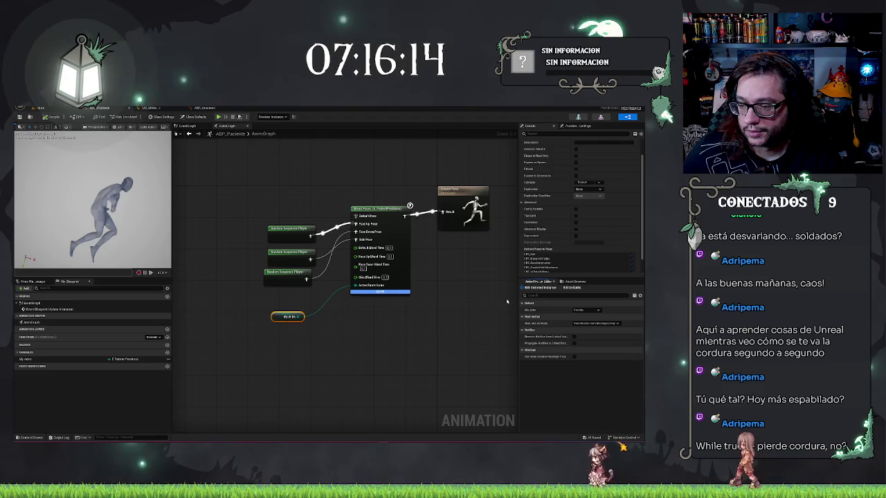
Set a different Default Value for the My Anim pose enum variable
{"action": "left_click_drag", "start_coordinate": [387, 384], "coordinate": [377, 376]}
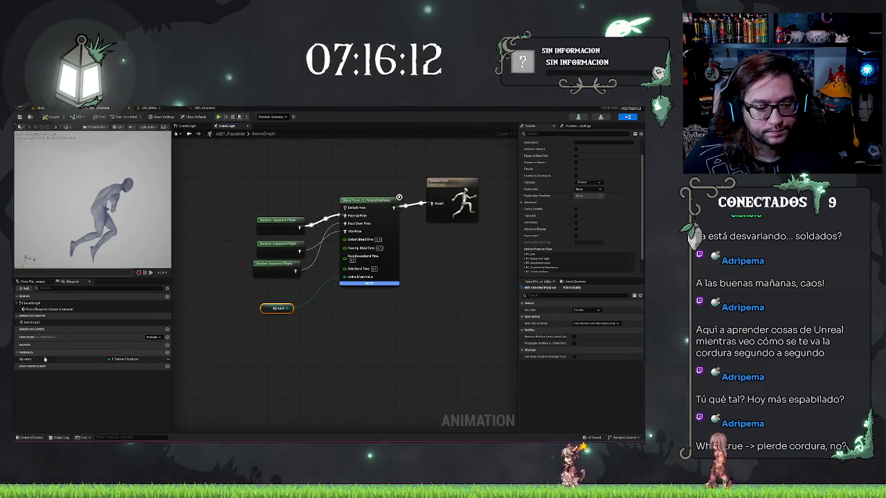
{"action": "left_click", "coordinate": [118, 359]}
{"action": "left_click", "coordinate": [587, 310]}
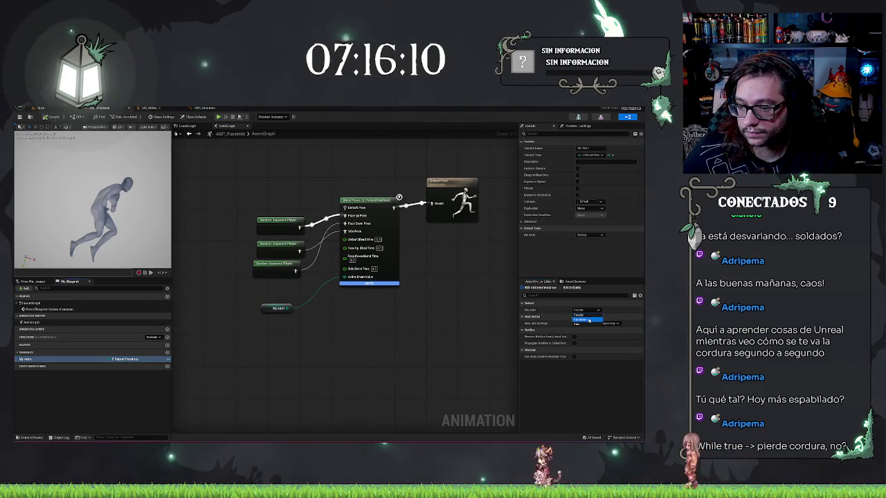
{"action": "left_click", "coordinate": [589, 320]}
{"action": "left_click", "coordinate": [594, 240]}
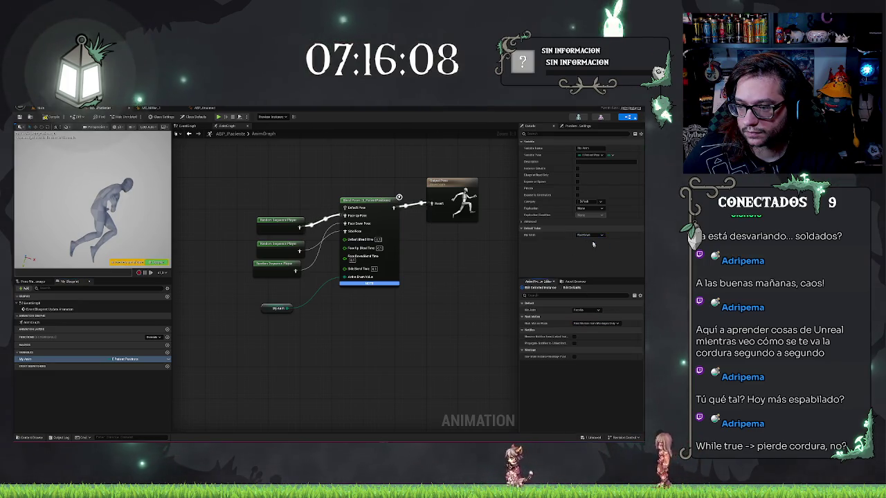
Dismiss the instance-changes notice and spread the sequence player nodes apart vertically
{"action": "left_click", "coordinate": [151, 262]}
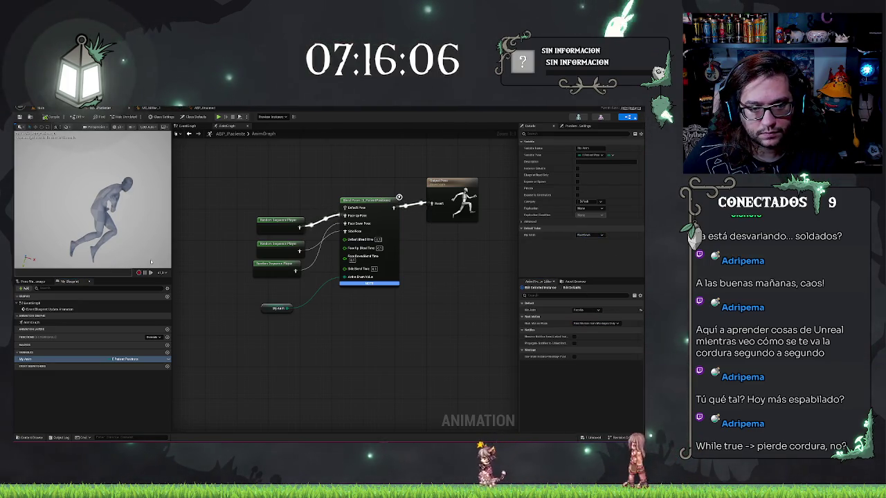
{"action": "left_click_drag", "start_coordinate": [267, 220], "coordinate": [260, 175]}
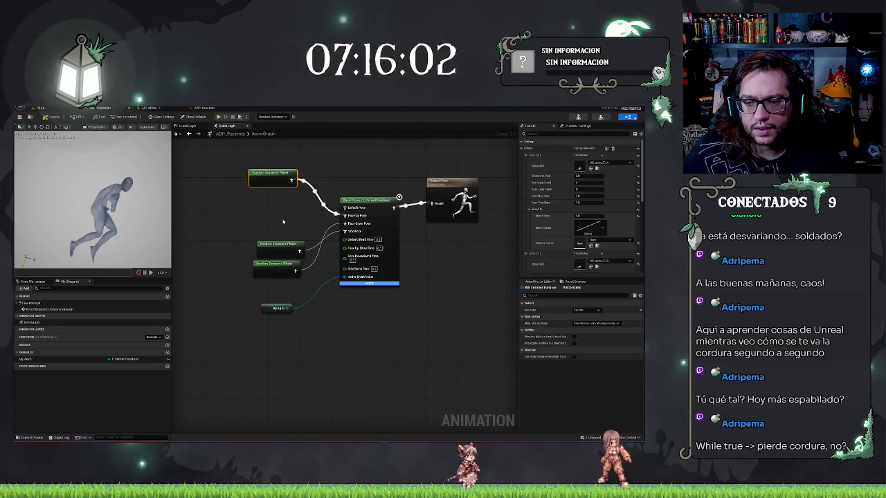
{"action": "left_click_drag", "start_coordinate": [276, 264], "coordinate": [270, 216]}
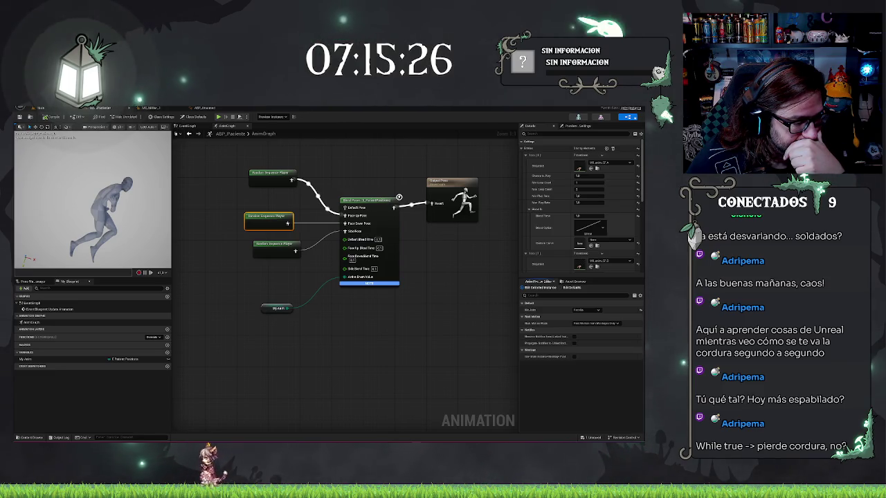
Make Idle the pose enum variable's default value and compile
{"action": "left_click", "coordinate": [282, 385]}
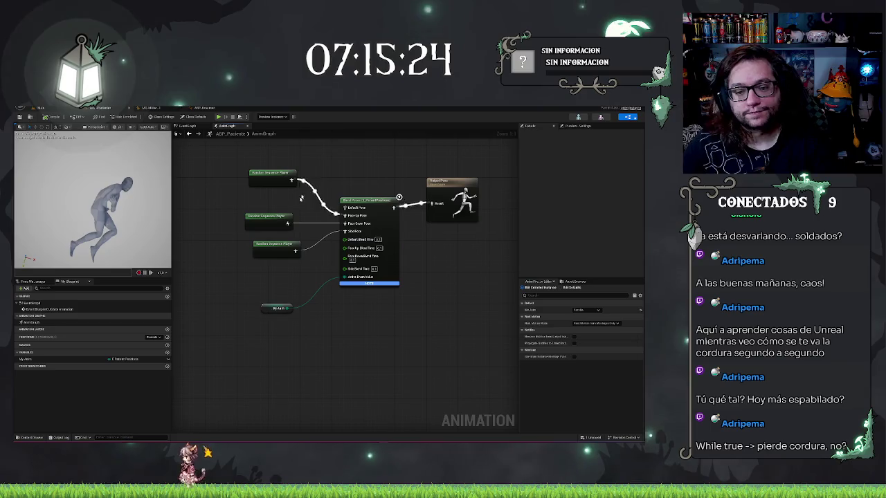
{"action": "left_click", "coordinate": [28, 359]}
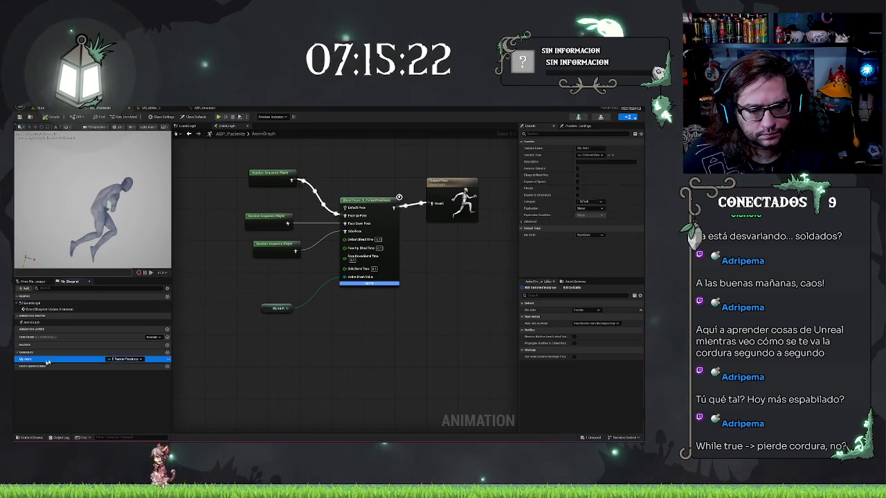
{"action": "key", "text": "F7"}
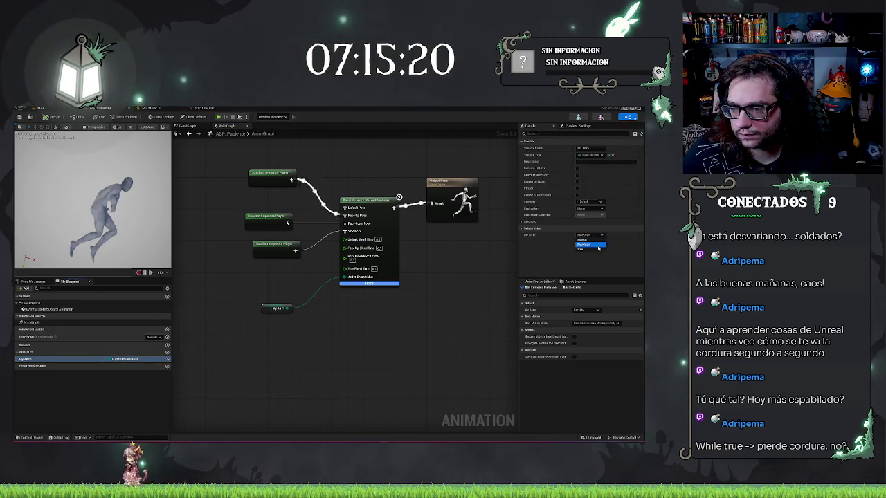
{"action": "left_click", "coordinate": [163, 263]}
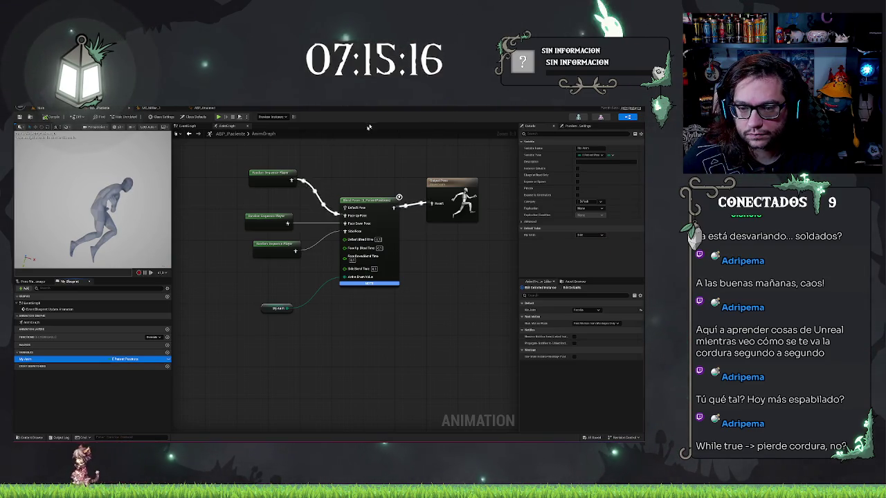
Nudge the pose variable node, reselect the pose enum, and compile and save ABP_Paciente
{"action": "left_click", "coordinate": [267, 307]}
{"action": "left_click_drag", "start_coordinate": [267, 307], "coordinate": [255, 291]}
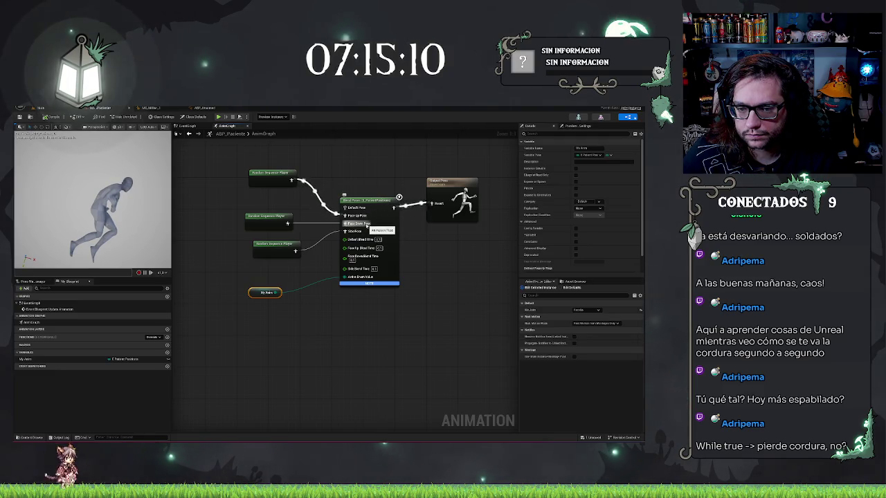
{"action": "left_click", "coordinate": [261, 174]}
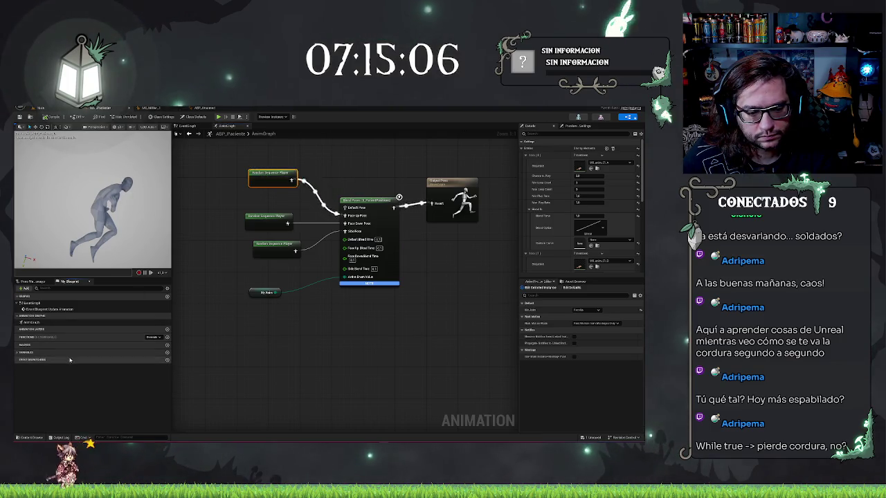
{"action": "left_click", "coordinate": [68, 358]}
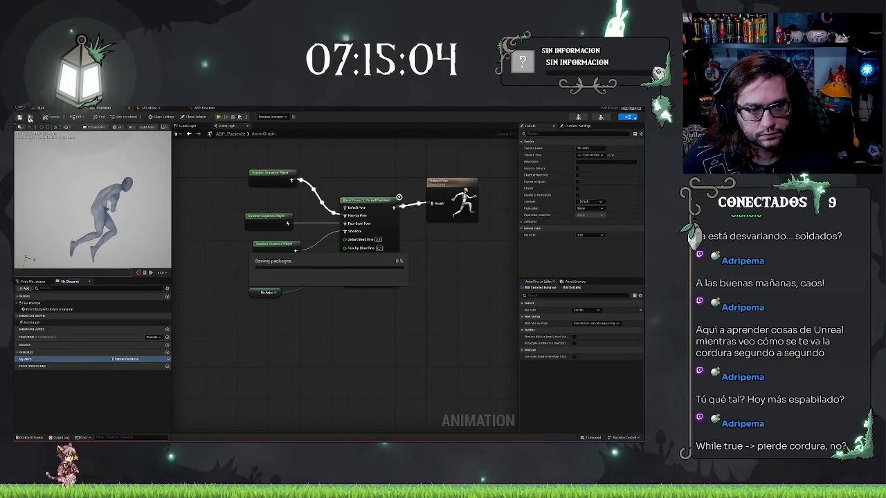
{"action": "left_click", "coordinate": [54, 117]}
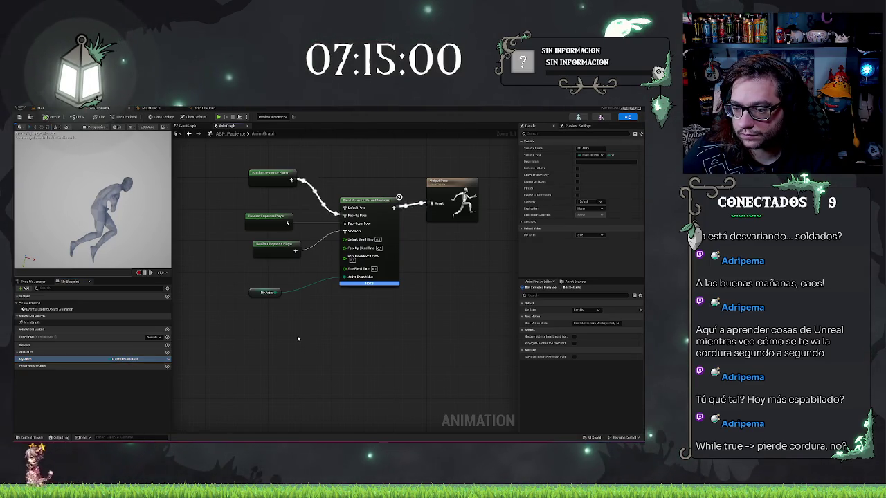
{"action": "left_click", "coordinate": [580, 310]}
Preview the Espera pose, pick another class-default pose value, and recompile the blueprint
{"action": "left_click", "coordinate": [581, 322]}
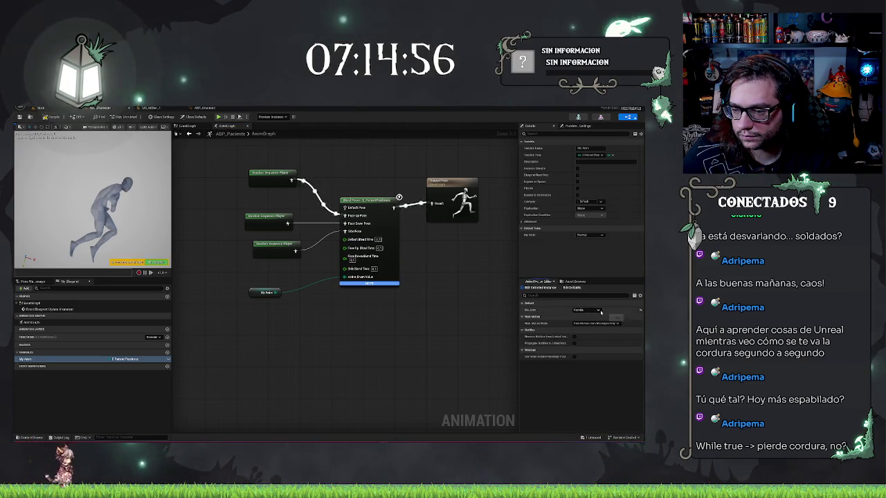
{"action": "left_click", "coordinate": [633, 429]}
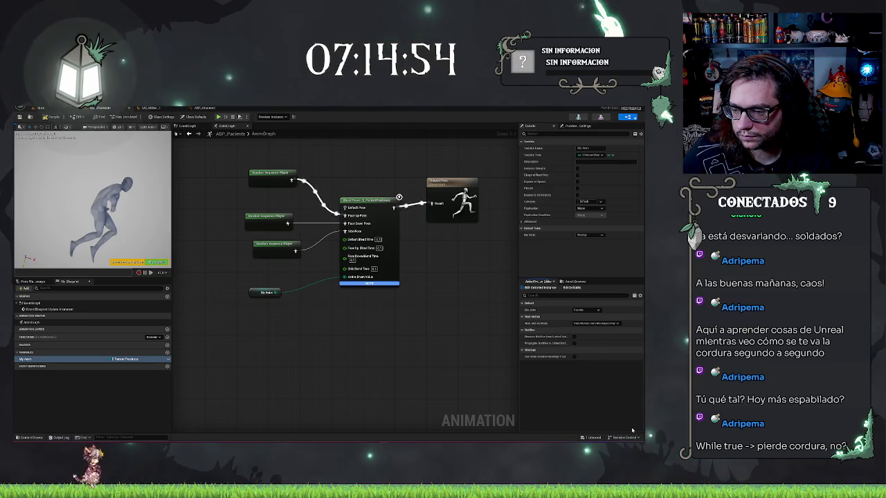
{"action": "left_click", "coordinate": [571, 288]}
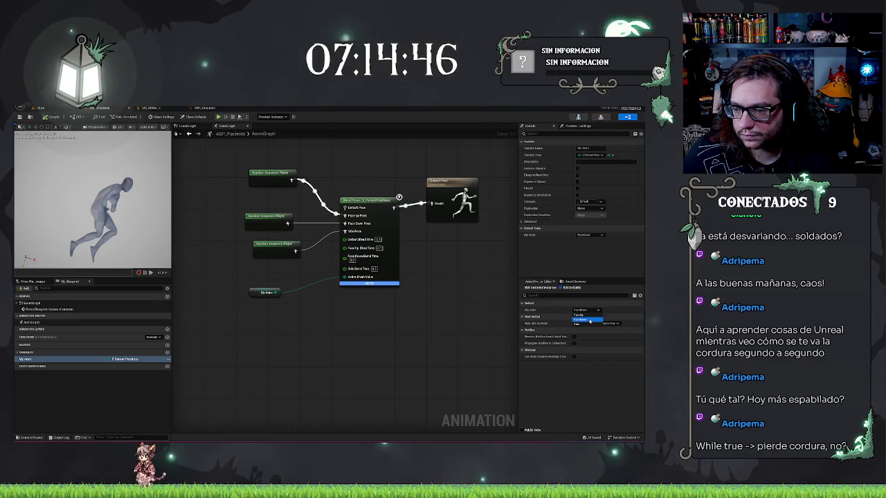
{"action": "left_click", "coordinate": [587, 325]}
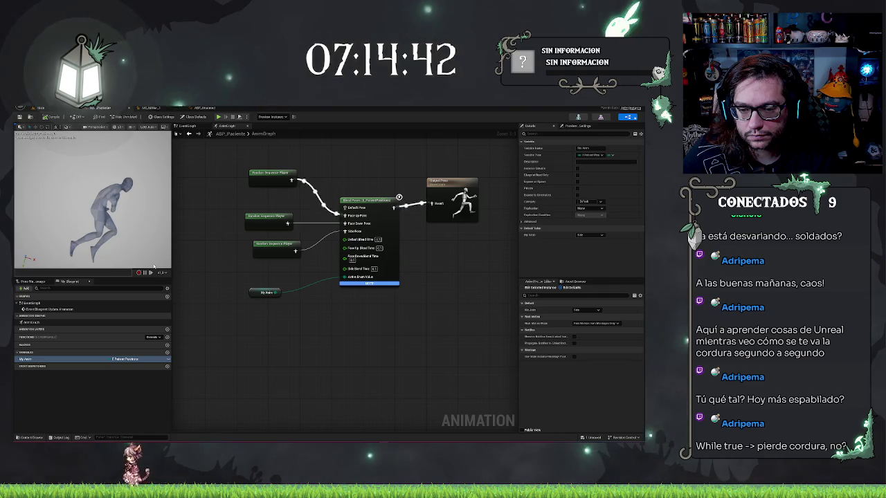
{"action": "left_click", "coordinate": [50, 116]}
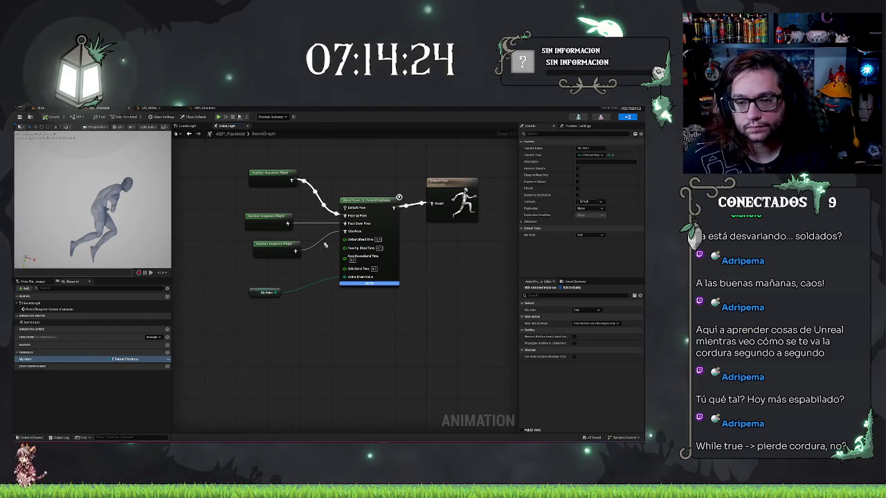
Move the top Random Sequence Player node slightly down, back into Blend Poses
{"action": "left_click", "coordinate": [272, 172]}
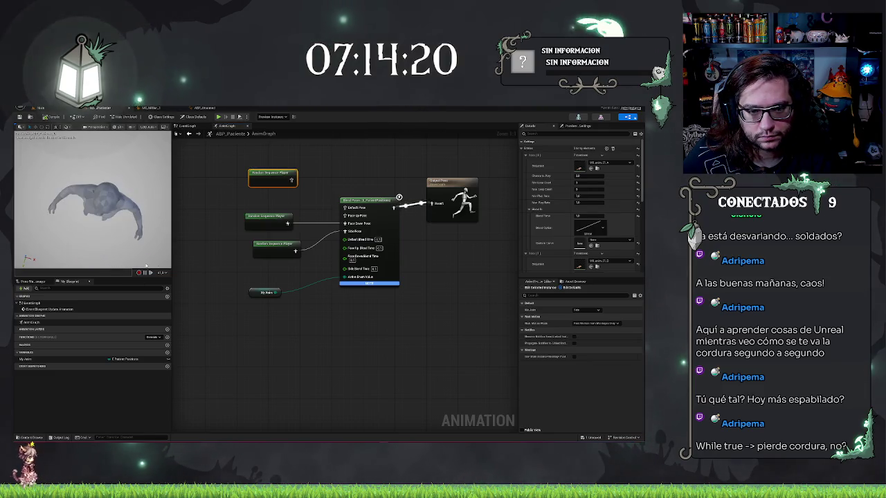
{"action": "mouse_move", "coordinate": [291, 177]}
{"action": "left_mouse_down"}
{"action": "mouse_move", "coordinate": [309, 185]}
{"action": "mouse_move", "coordinate": [295, 185]}
{"action": "mouse_move", "coordinate": [317, 205]}
{"action": "left_mouse_up"}
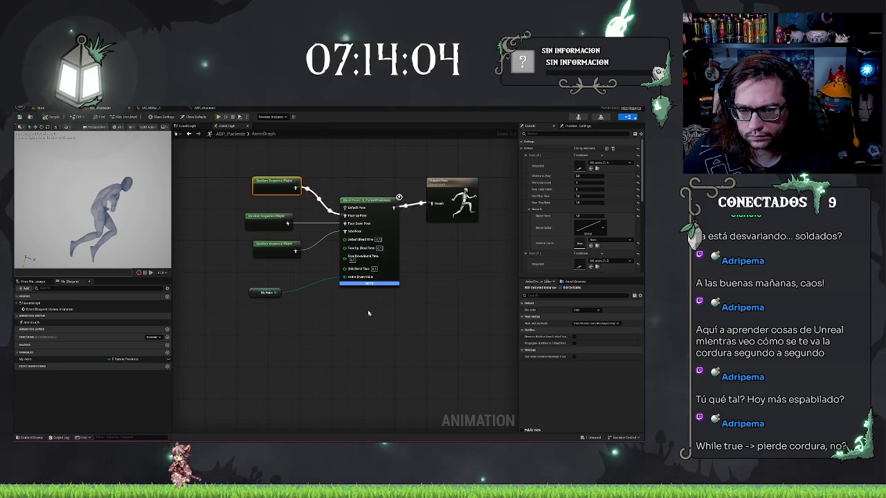
{"action": "left_click", "coordinate": [304, 353]}
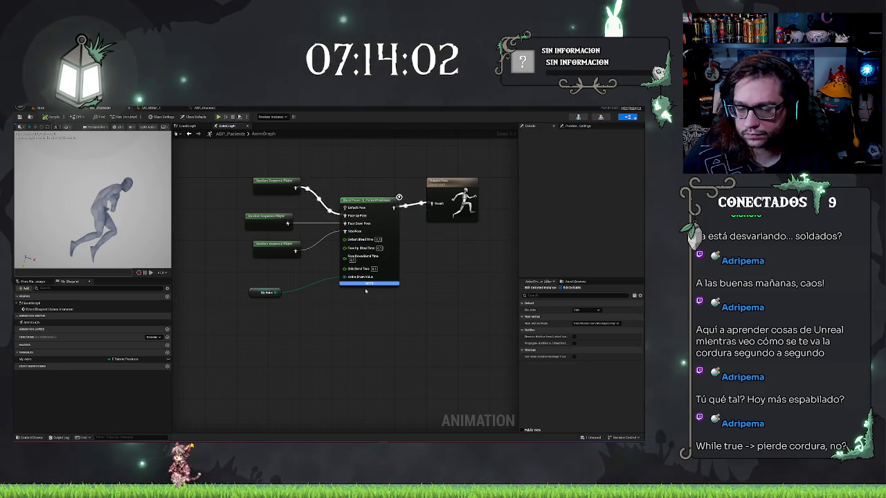
Switch the preview back to instance editing, save with Ctrl+S, and check My Anim's default
{"action": "left_click", "coordinate": [276, 182]}
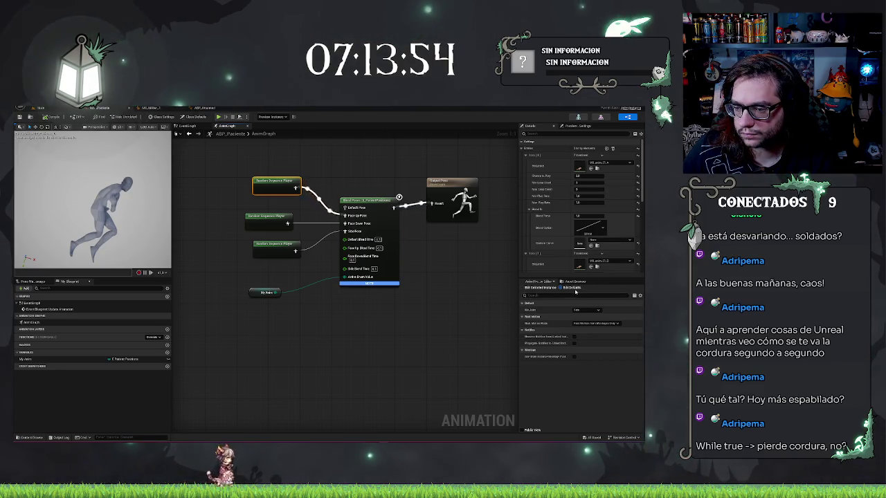
{"action": "left_click", "coordinate": [544, 287]}
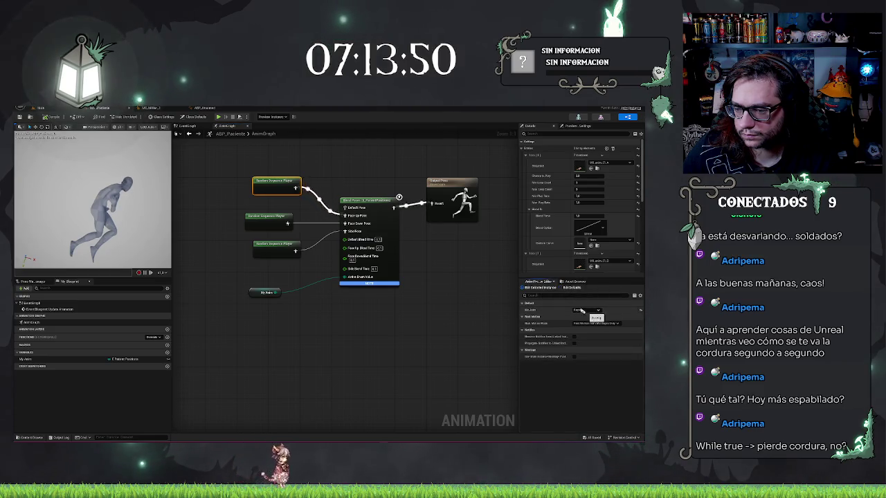
{"action": "left_click", "coordinate": [443, 368]}
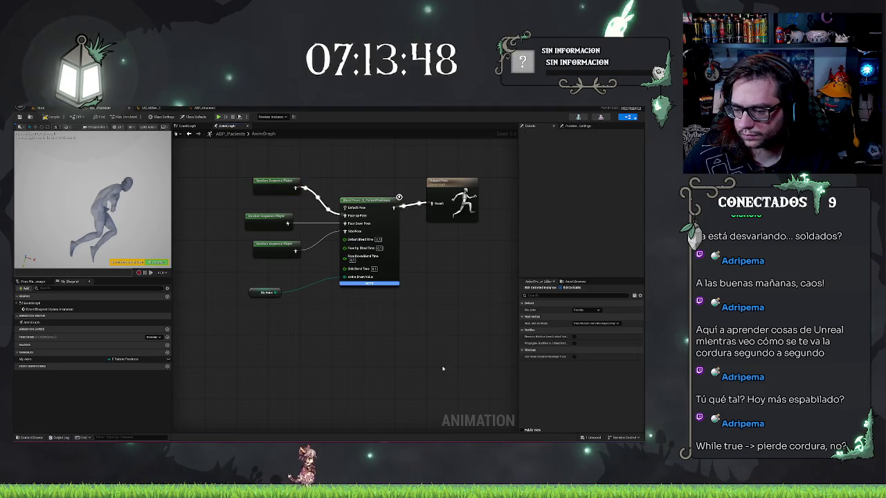
{"action": "key", "text": "ctrl+s"}
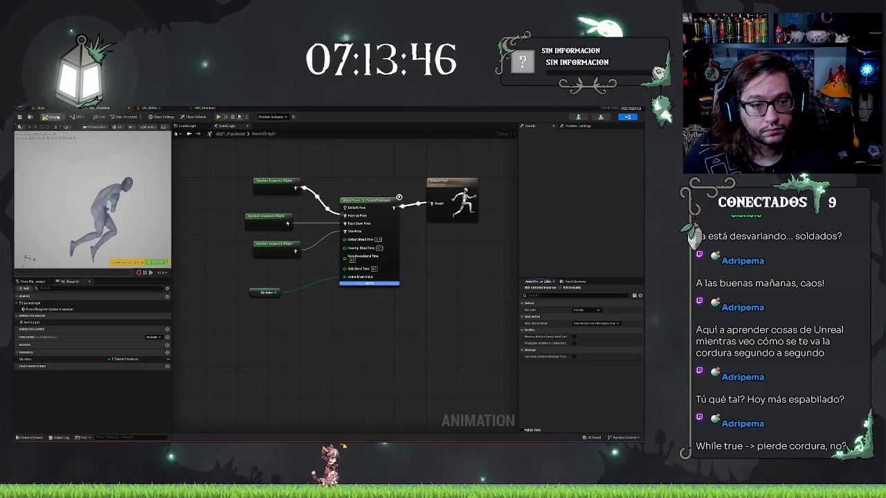
{"action": "left_click", "coordinate": [28, 359]}
{"action": "left_click", "coordinate": [365, 352]}
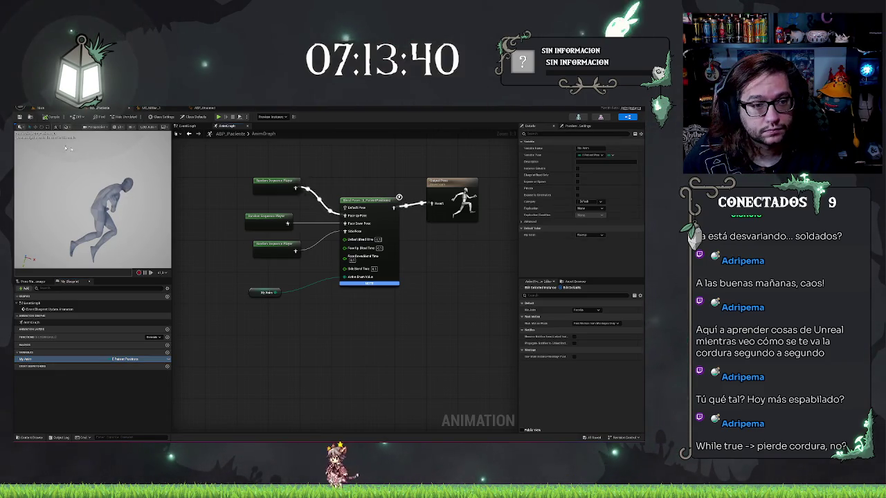
Fly the level camera into the lit hospital hallway
{"action": "left_click", "coordinate": [39, 108]}
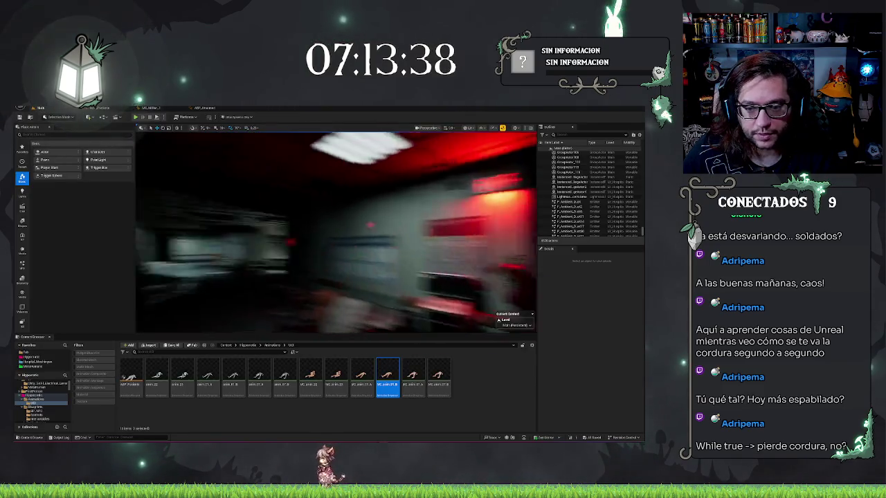
{"action": "left_click_drag", "start_coordinate": [354, 246], "coordinate": [348, 307]}
{"action": "right_click", "coordinate": [349, 306]}
{"action": "left_click", "coordinate": [332, 303]}
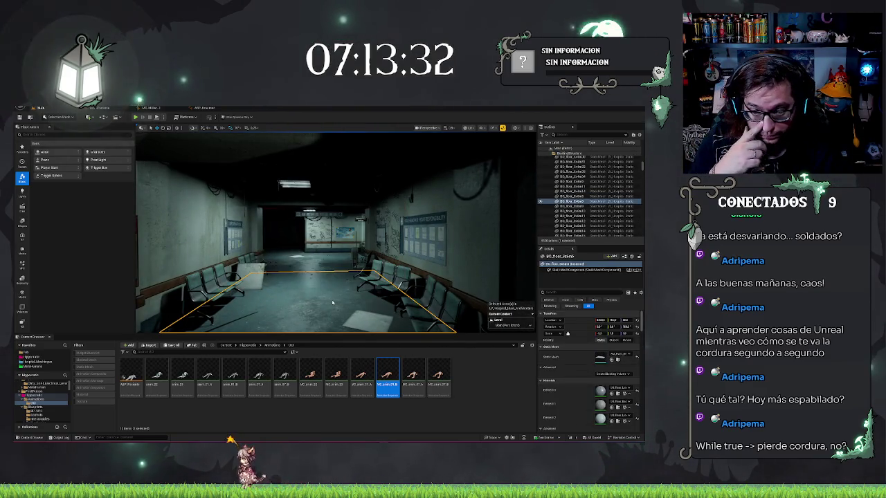
Play-test the level with Alt+P, stop with Esc, and bring up ABP_Unarmed
{"action": "key", "text": "alt+p"}
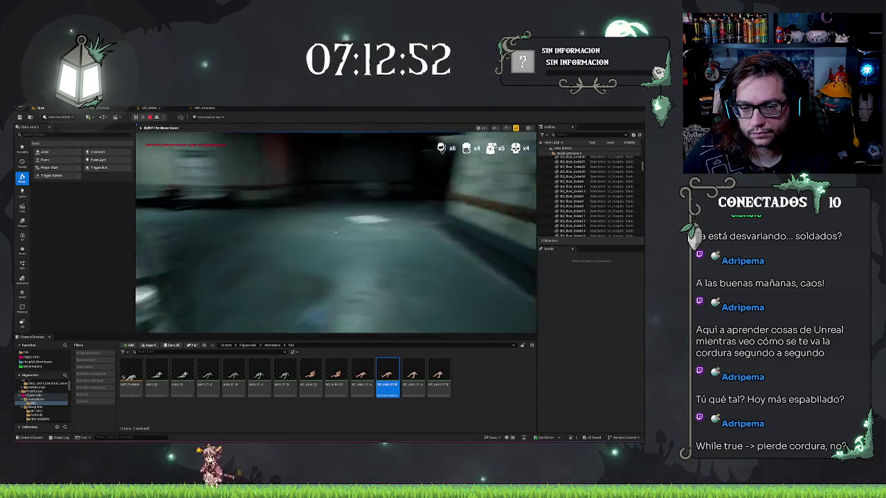
{"action": "key", "text": "Escape"}
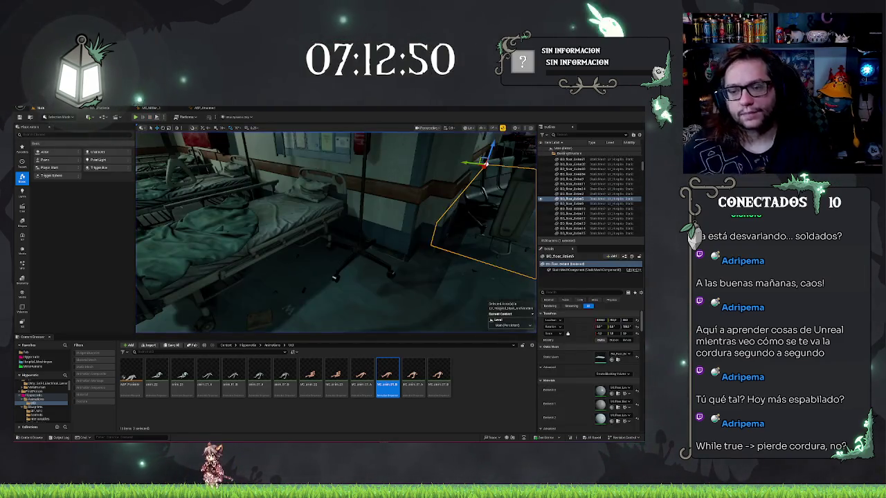
{"action": "left_click", "coordinate": [203, 108]}
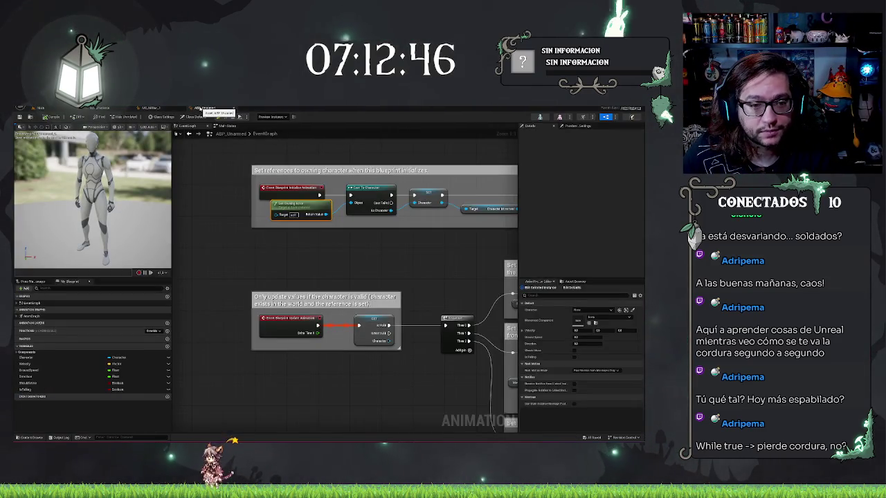
Close ABP_Unarmed and the other animation blueprint tab, then show MS_Miller's retargeting options
{"action": "middle_click", "coordinate": [199, 108]}
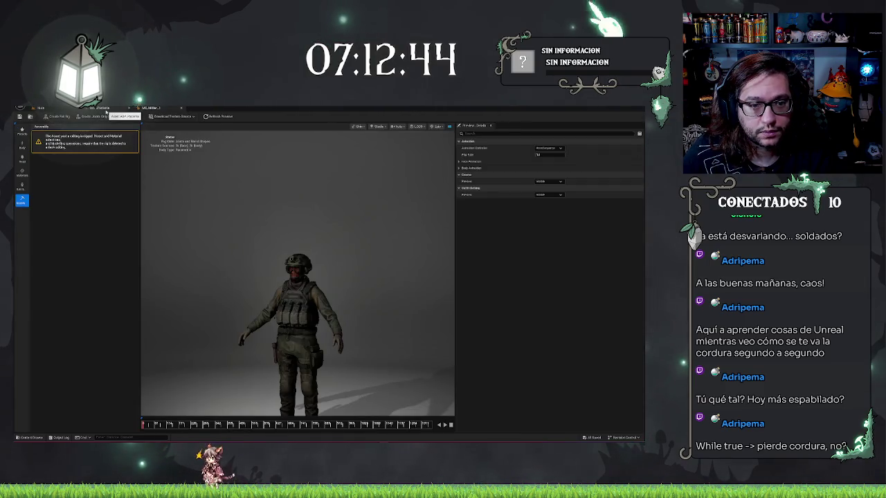
{"action": "left_click", "coordinate": [104, 109]}
{"action": "middle_click", "coordinate": [105, 109]}
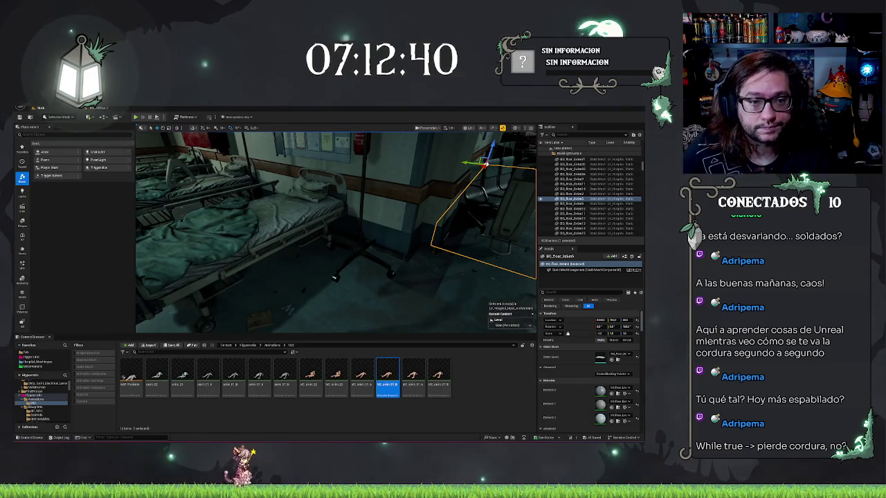
{"action": "left_click", "coordinate": [107, 108]}
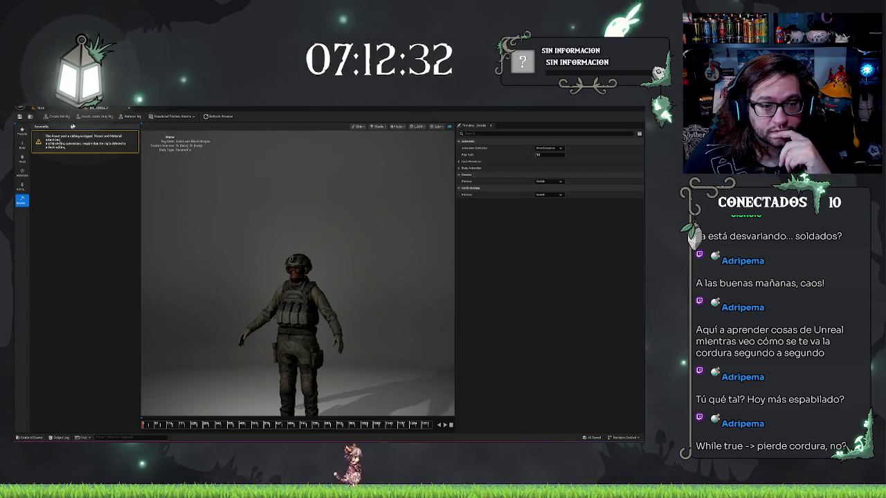
{"action": "left_click", "coordinate": [21, 201]}
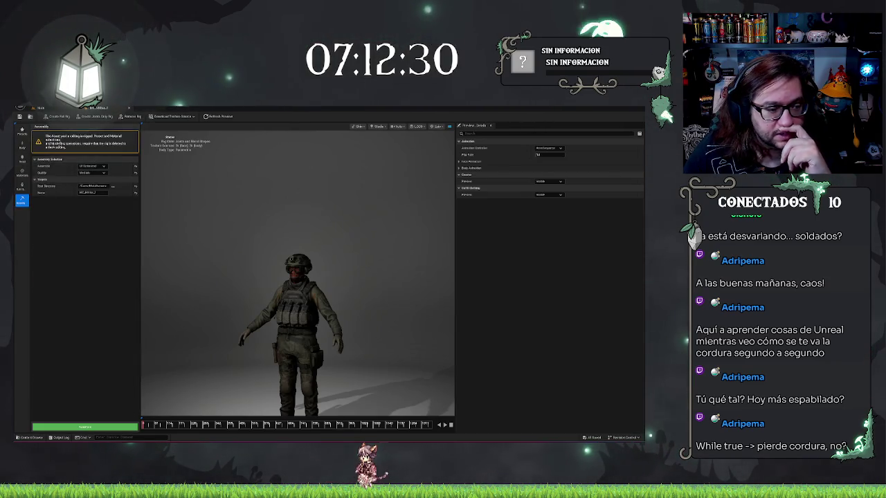